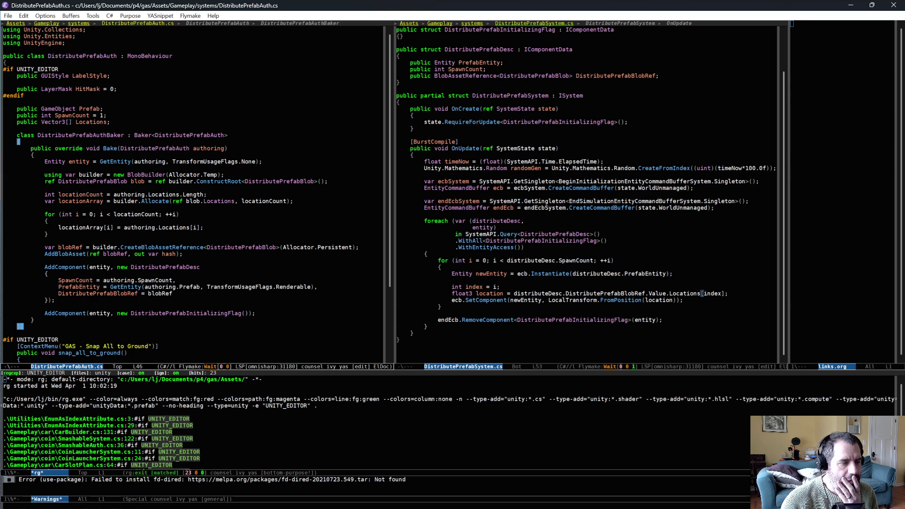
- Insert a Debug.Log("update") line just above the foreach loop in DistributePrefabSystem.cs
{"action": "left_click", "coordinate": [474, 212]}
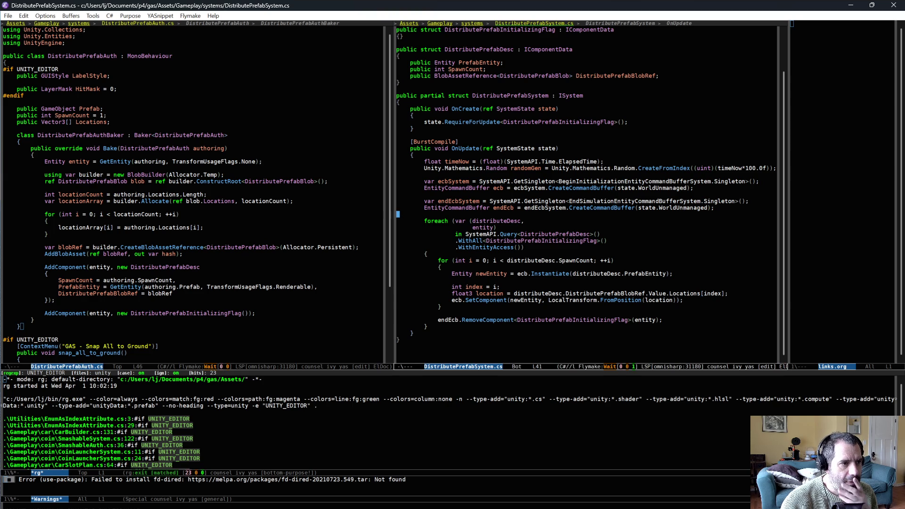
{"action": "key", "text": "Return"}
{"action": "key", "text": "ctrl+o"}
{"action": "type", "text": "l"}
{"action": "key", "text": "Tab"}
- Save DistributePrefabSystem.cs and switch back to Unity to recompile
{"action": "key", "text": "ctrl+x"}
{"action": "key", "text": "ctrl+s"}
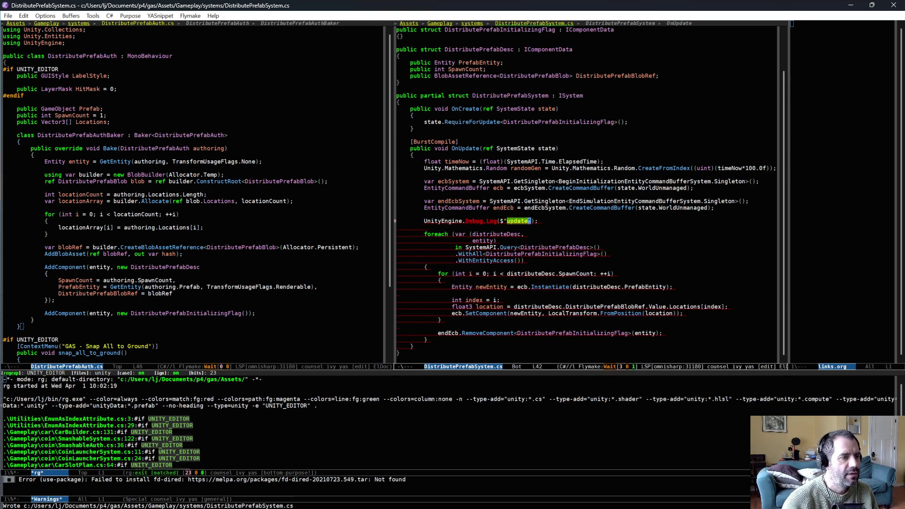
{"action": "key", "text": "alt+Tab"}
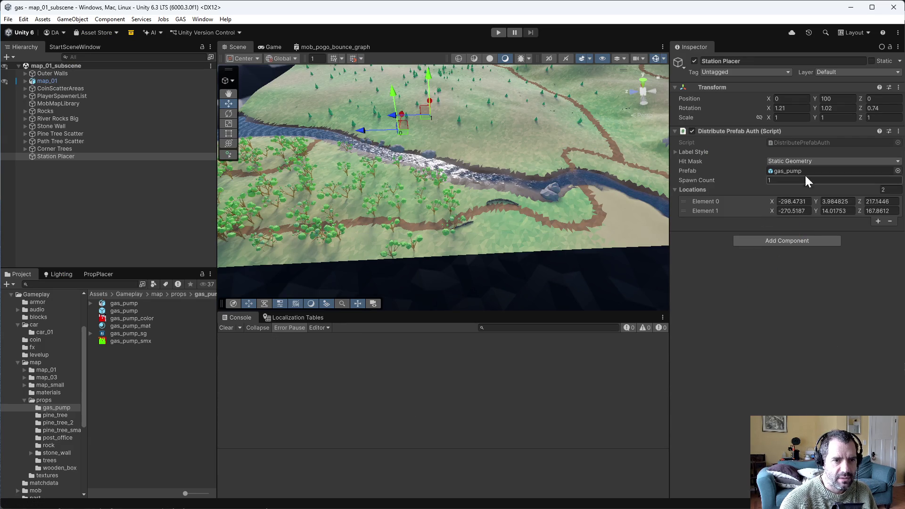
- Run play mode to check the Console logs "update" only once, then return to Emacs
{"action": "left_click", "coordinate": [498, 33]}
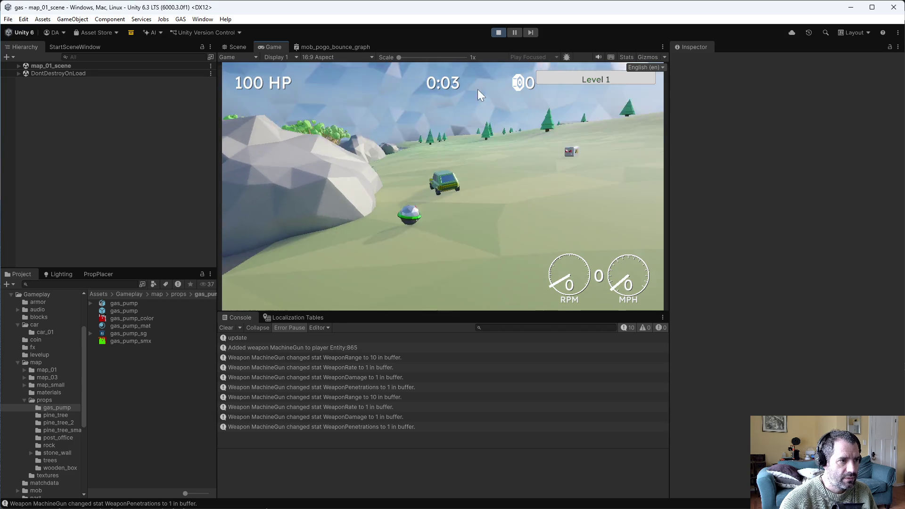
{"action": "key", "text": "alt+Tab"}
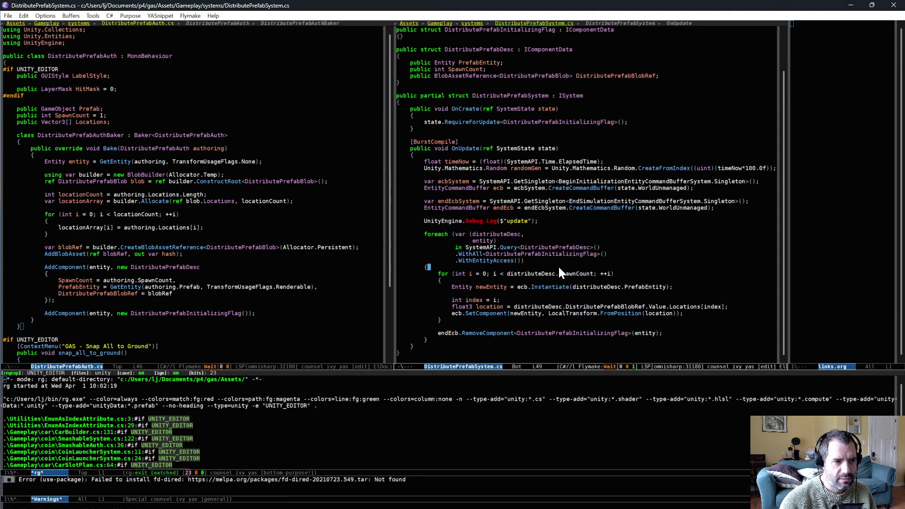
- Add a Debug.Log of distributeDesc.SpawnCount inside the foreach loop and save the file
{"action": "left_click", "coordinate": [535, 260]}
{"action": "key", "text": "Down"}
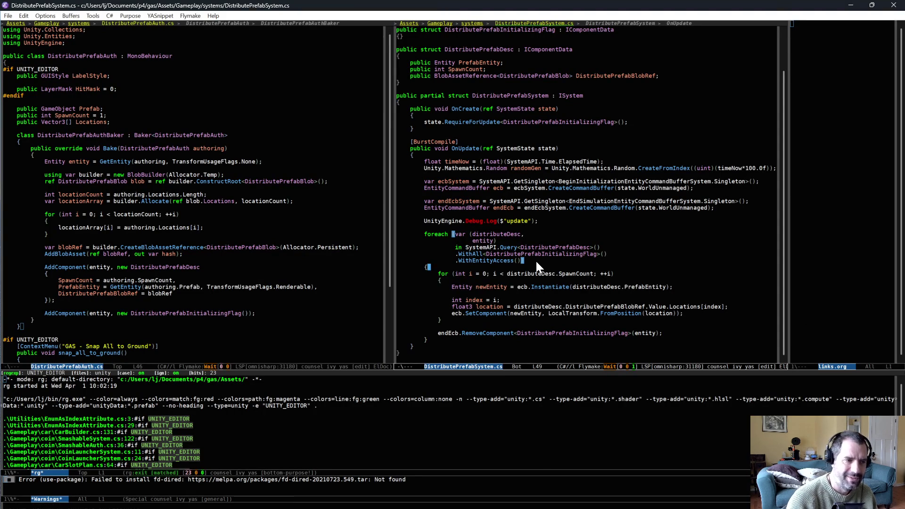
{"action": "key", "text": "Return"}
{"action": "type", "text": "UnityEngine.Debug.Log($\"\");"}
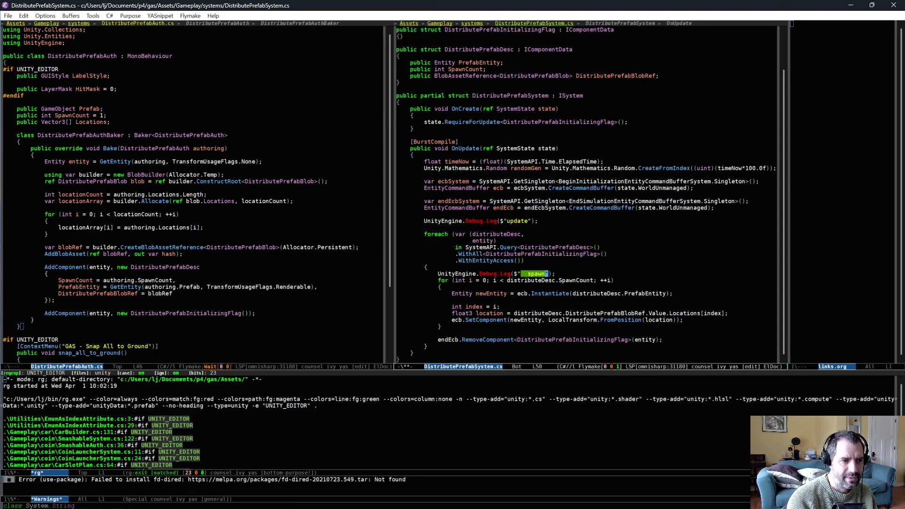
{"action": "type", "text": "{distributeDesc."}
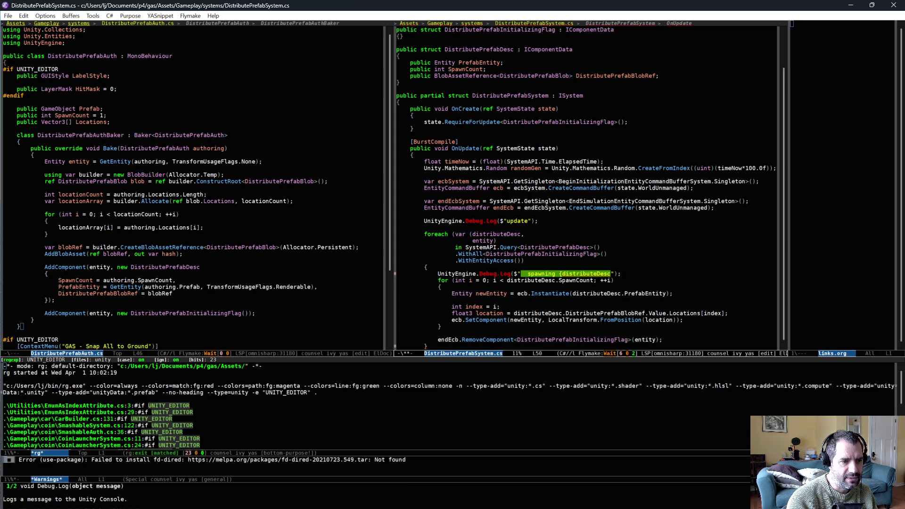
{"action": "type", "text": "SpawnCount} pr"}
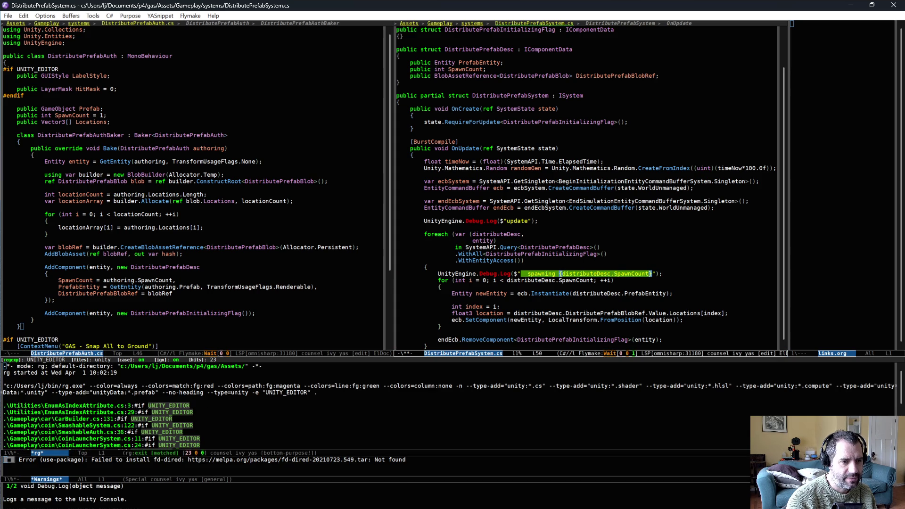
{"action": "type", "text": "abd"}
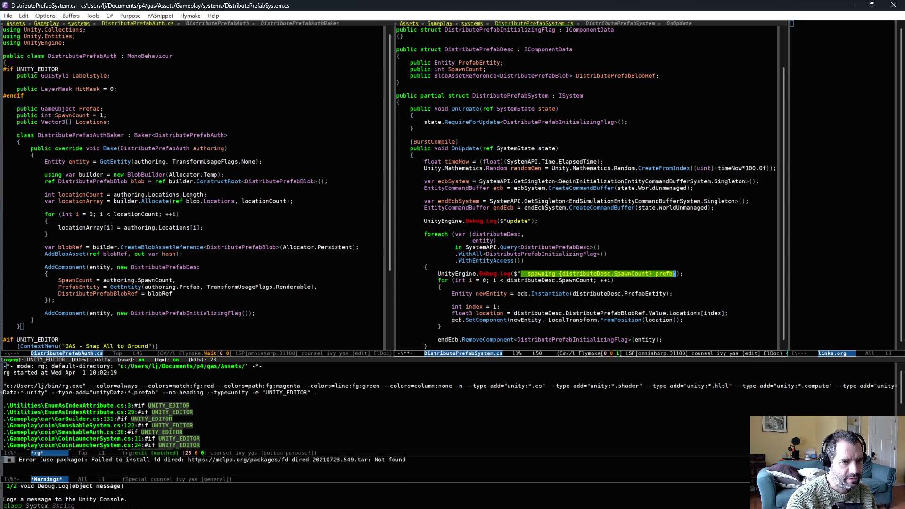
{"action": "type", "text": "s"}
{"action": "key", "text": "ctrl+x"}
{"action": "key", "text": "ctrl+s"}
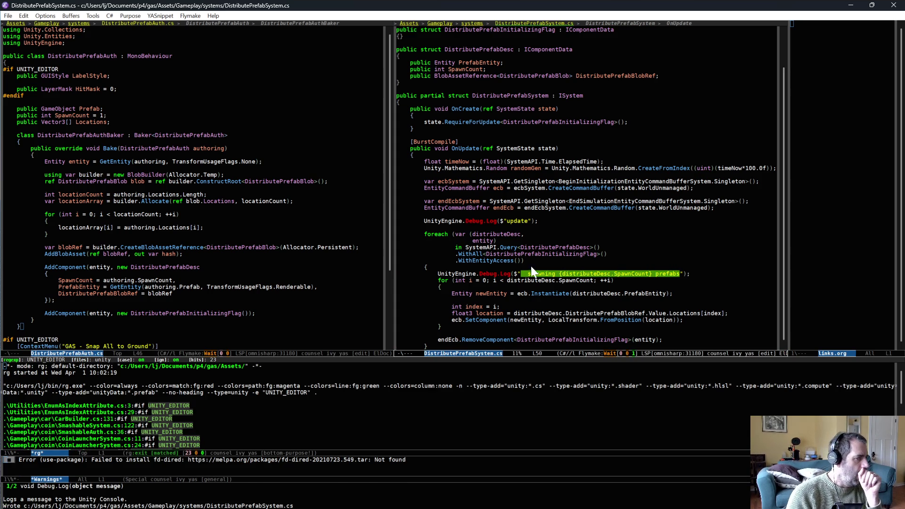
- Log "location is {location}" after the location calculation, save, and switch to Unity
{"action": "left_click", "coordinate": [494, 293]}
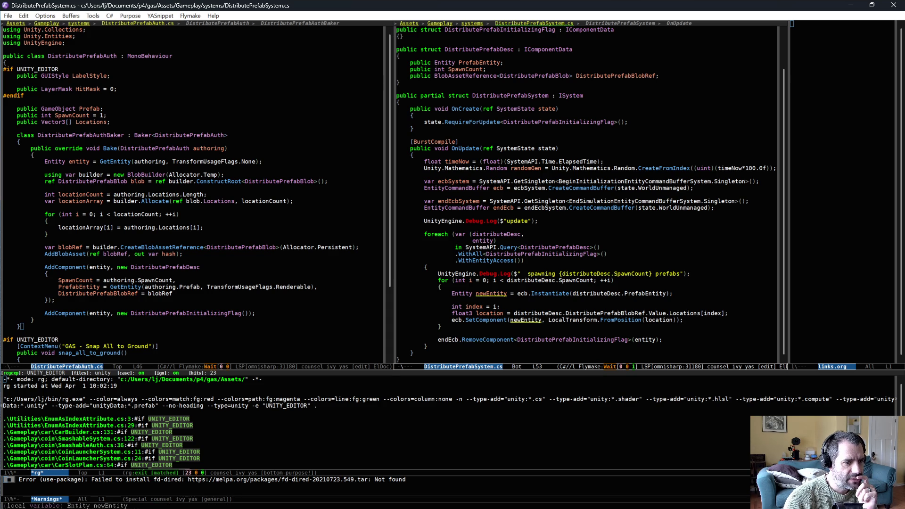
{"action": "left_click", "coordinate": [711, 313]}
{"action": "key", "text": "Return"}
{"action": "type", "text": "log"}
{"action": "key", "text": "Tab"}
{"action": "type", "text": "l"}
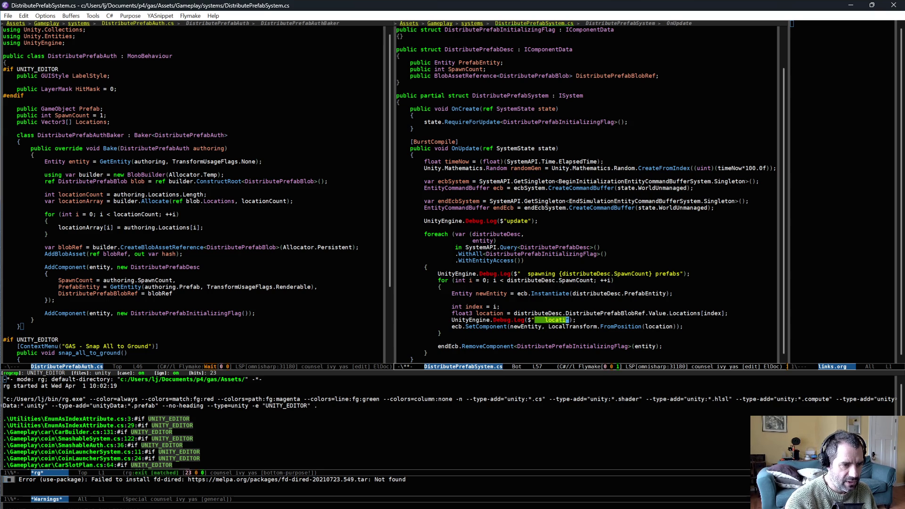
{"action": "type", "text": "location}"}
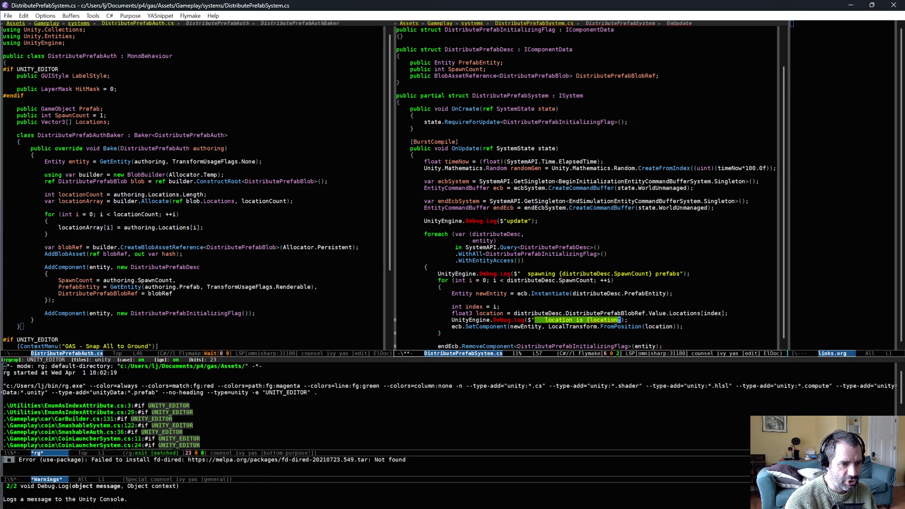
{"action": "key", "text": "ctrl+x"}
{"action": "key", "text": "ctrl+s"}
{"action": "key", "text": "alt+Tab"}
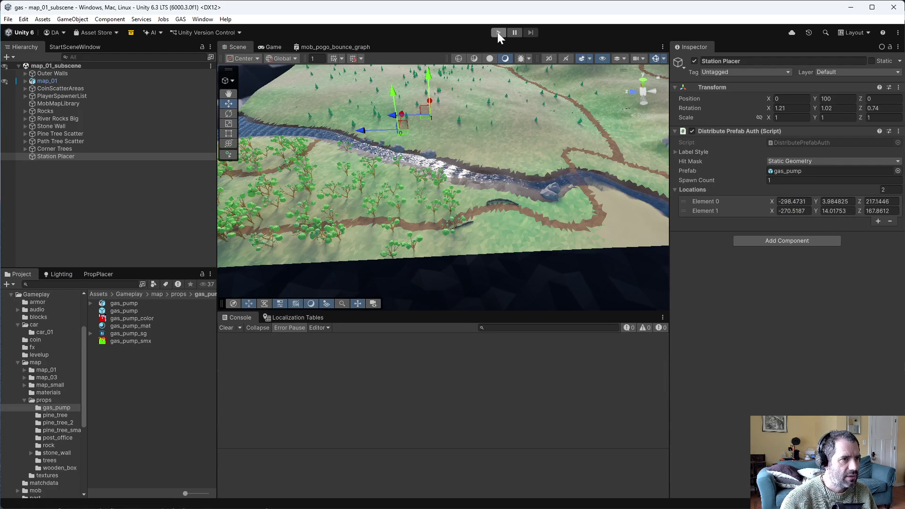
- Play-test briefly and confirm "spawning 1 prefabs" at (-298.4731, 3.984825, 217.1446) in the Console
{"action": "left_click", "coordinate": [498, 32]}
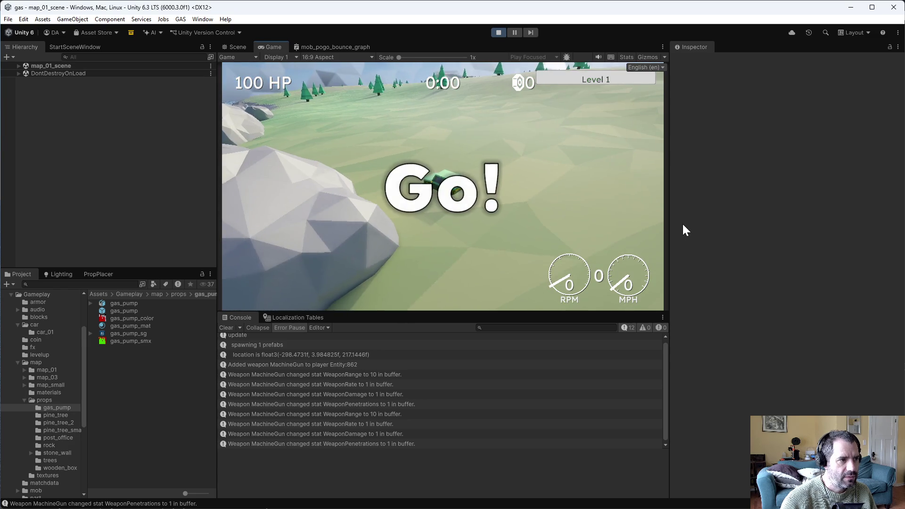
{"action": "key", "text": "w"}
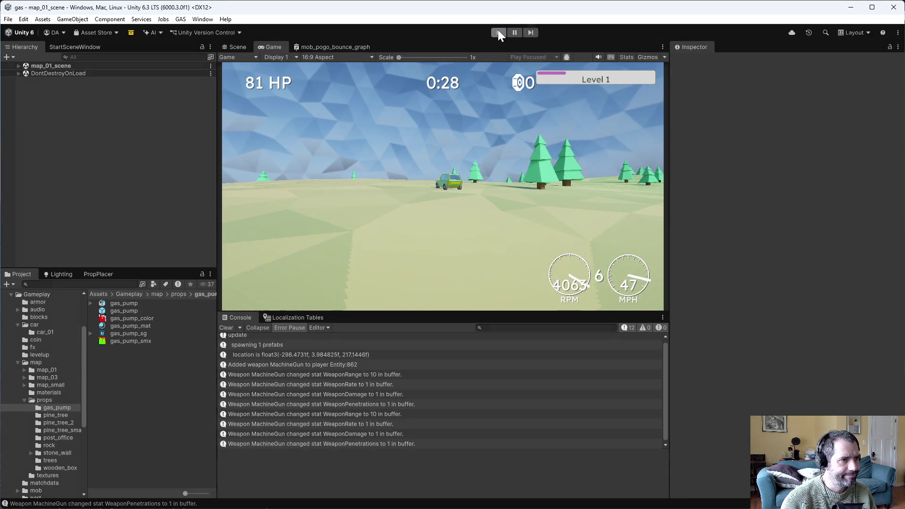
{"action": "left_click", "coordinate": [499, 32]}
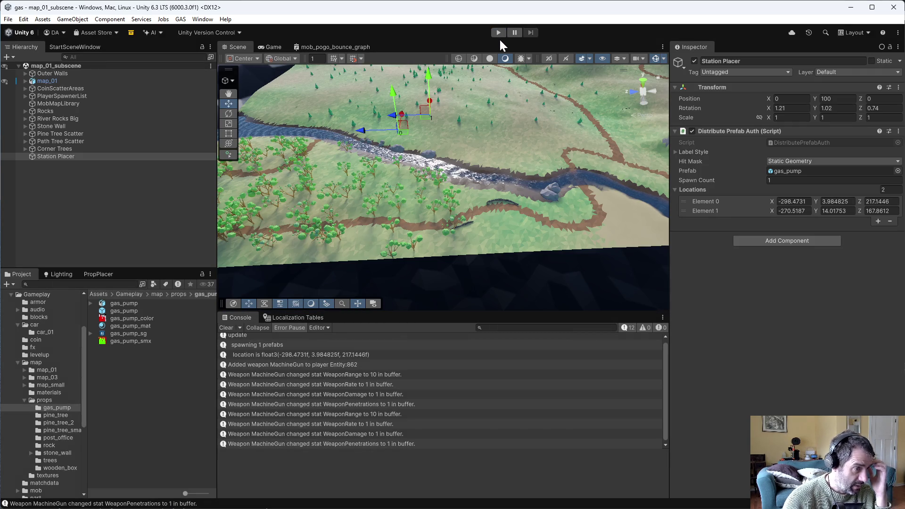
- Select Station Placer and undo the accidental change to Element 0's Y value
{"action": "left_click", "coordinate": [59, 156]}
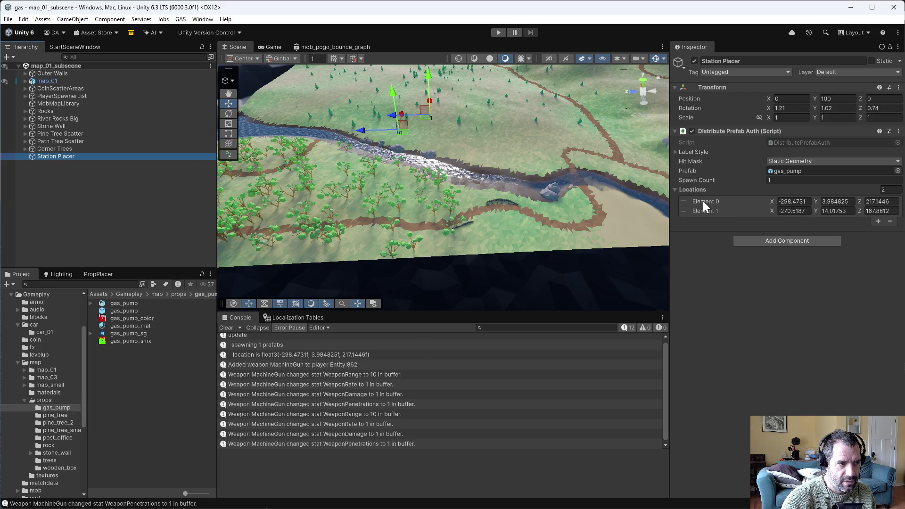
{"action": "mouse_move", "coordinate": [471, 155]}
{"action": "left_mouse_down", "text": "alt"}
{"action": "mouse_move", "coordinate": [441, 119]}
{"action": "mouse_move", "coordinate": [409, 106]}
{"action": "mouse_move", "coordinate": [419, 89]}
{"action": "left_mouse_up", "text": "alt"}
{"action": "key", "text": "ctrl+z"}
{"action": "mouse_move", "coordinate": [457, 182]}
{"action": "left_mouse_down", "text": "alt"}
{"action": "mouse_move", "coordinate": [492, 160]}
{"action": "mouse_move", "coordinate": [476, 181]}
{"action": "mouse_move", "coordinate": [432, 184]}
{"action": "mouse_move", "coordinate": [457, 194]}
{"action": "left_mouse_up", "text": "alt"}
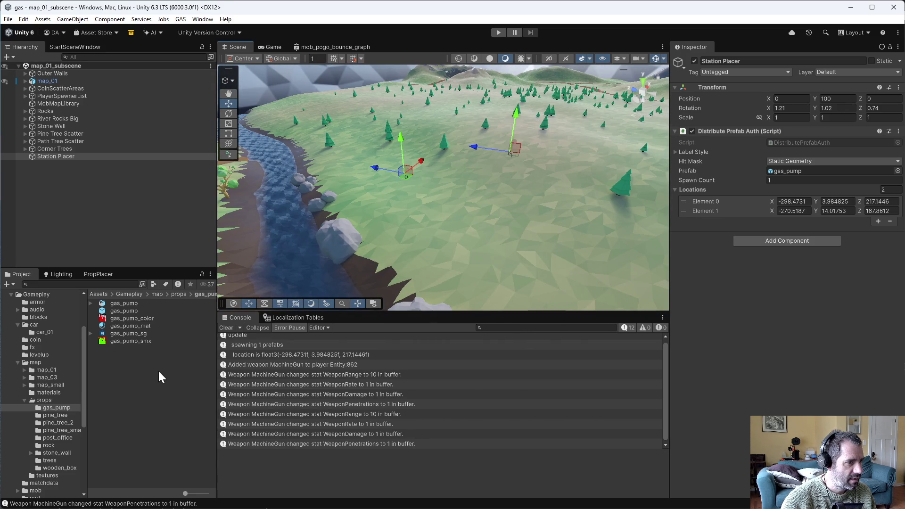
- Inspect the gas_pump prefab, then reopen map_01_subscene from the map_01 folder
{"action": "double_click", "coordinate": [131, 310]}
{"action": "mouse_move", "coordinate": [485, 267]}
{"action": "left_mouse_down", "text": "alt"}
{"action": "mouse_move", "coordinate": [521, 192]}
{"action": "mouse_move", "coordinate": [347, 224]}
{"action": "mouse_move", "coordinate": [539, 261]}
{"action": "mouse_move", "coordinate": [446, 254]}
{"action": "left_mouse_up", "text": "alt"}
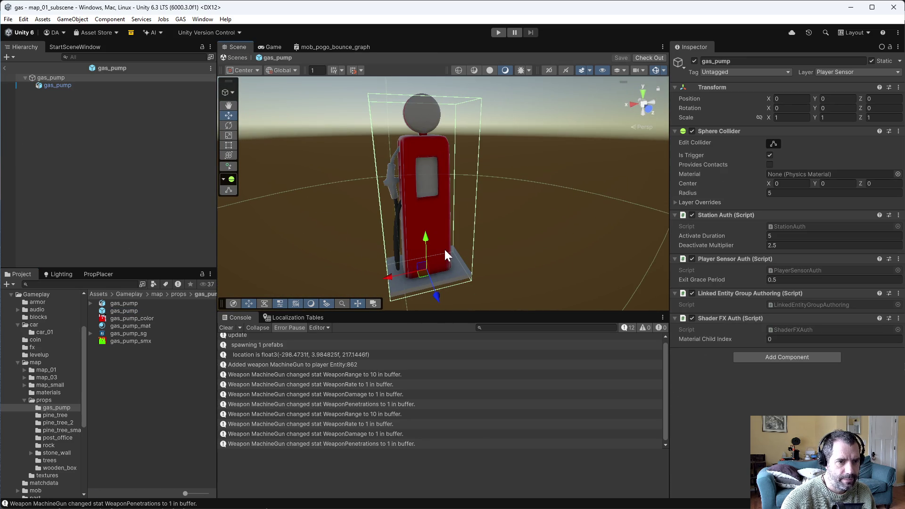
{"action": "left_click", "coordinate": [49, 370]}
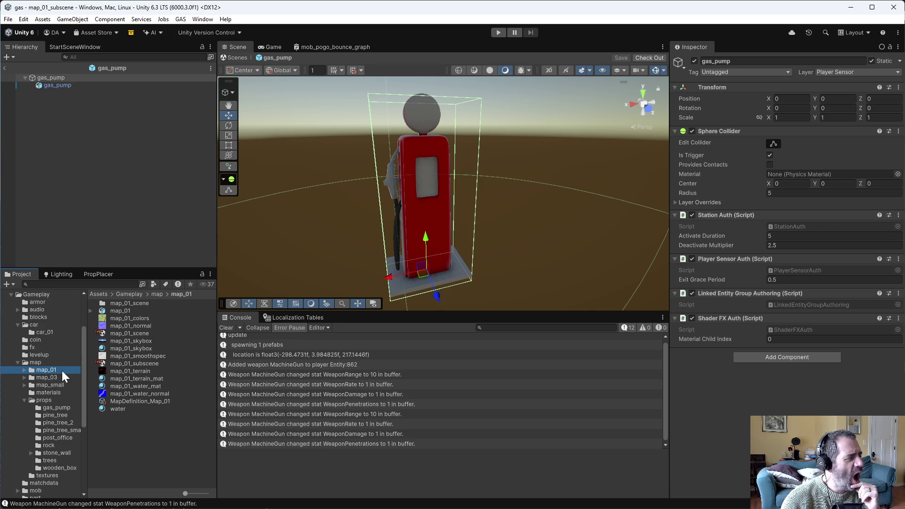
{"action": "double_click", "coordinate": [145, 362]}
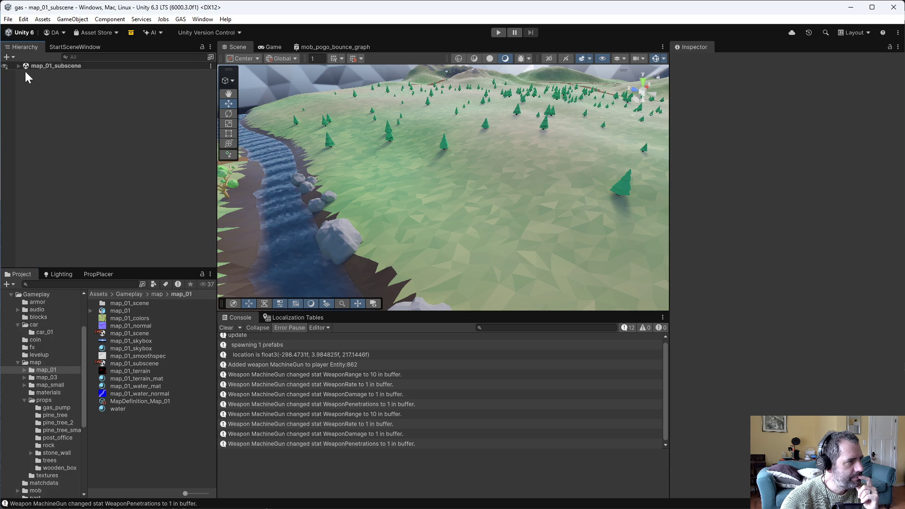
- Expand map_01_subscene and check the Station Placer object, then clear the selection
{"action": "left_click", "coordinate": [19, 66]}
{"action": "left_click", "coordinate": [55, 156]}
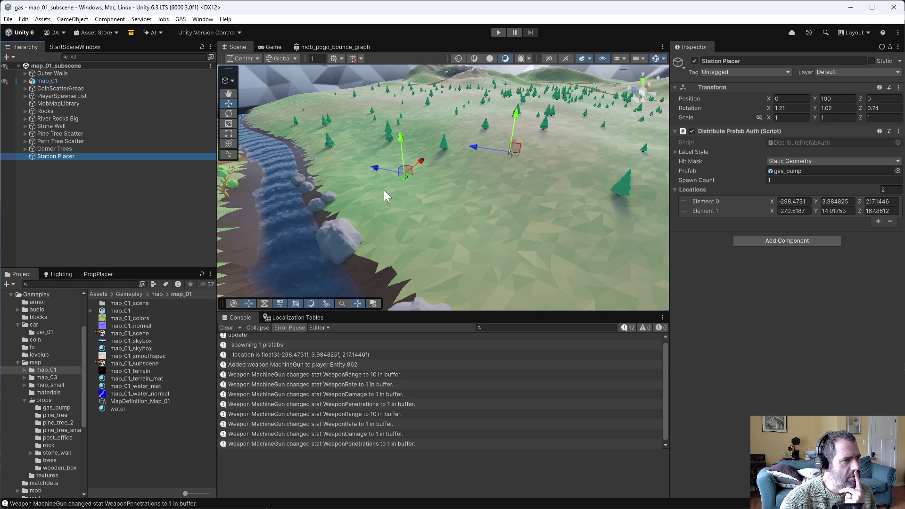
{"action": "left_click", "coordinate": [56, 157]}
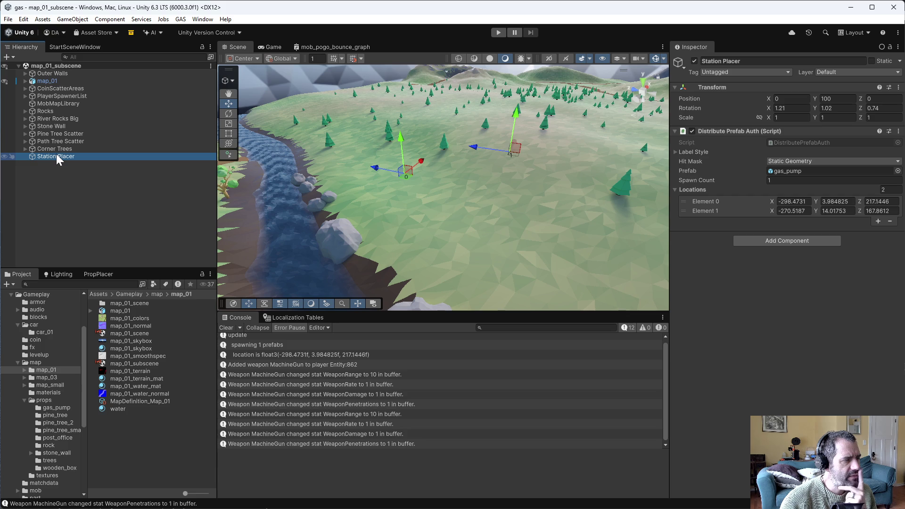
{"action": "left_click", "coordinate": [62, 164]}
{"action": "left_click", "coordinate": [66, 156]}
{"action": "left_click", "coordinate": [68, 161]}
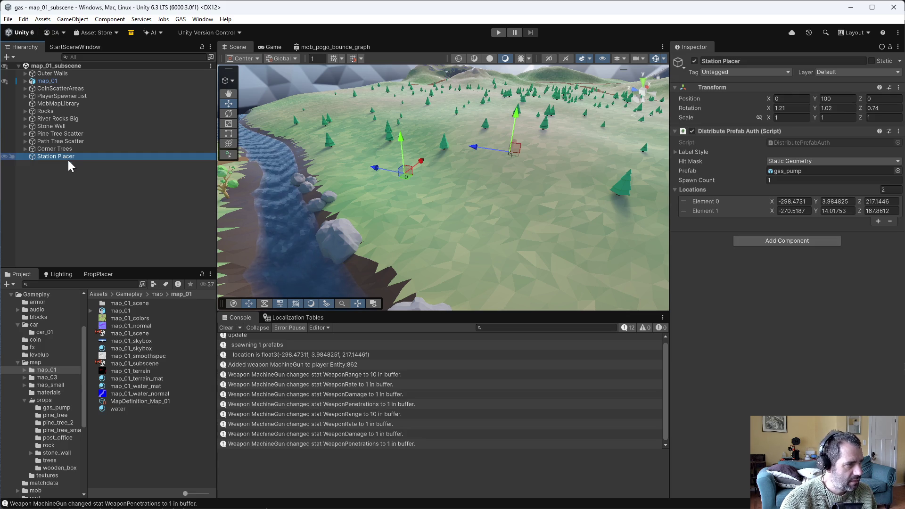
- Open map_small_subscene from the map_small folder
{"action": "left_click", "coordinate": [49, 382]}
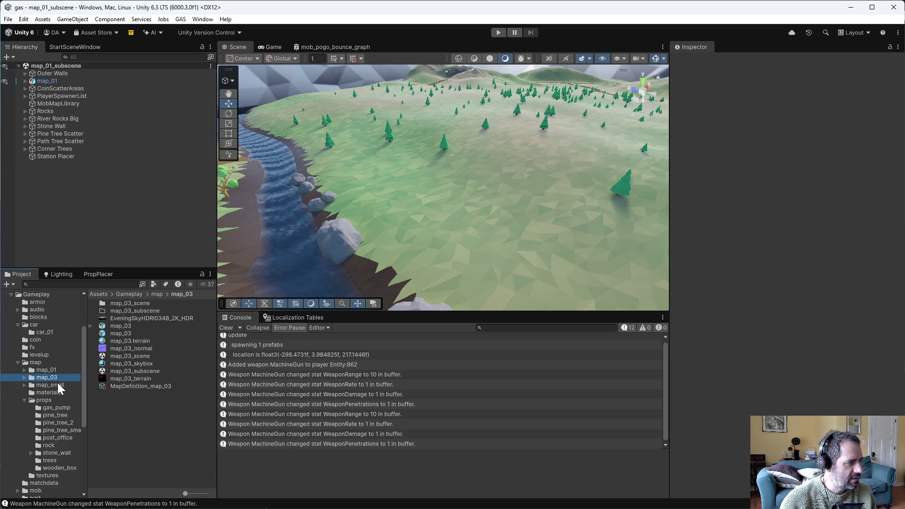
{"action": "left_click", "coordinate": [136, 334]}
{"action": "double_click", "coordinate": [136, 334]}
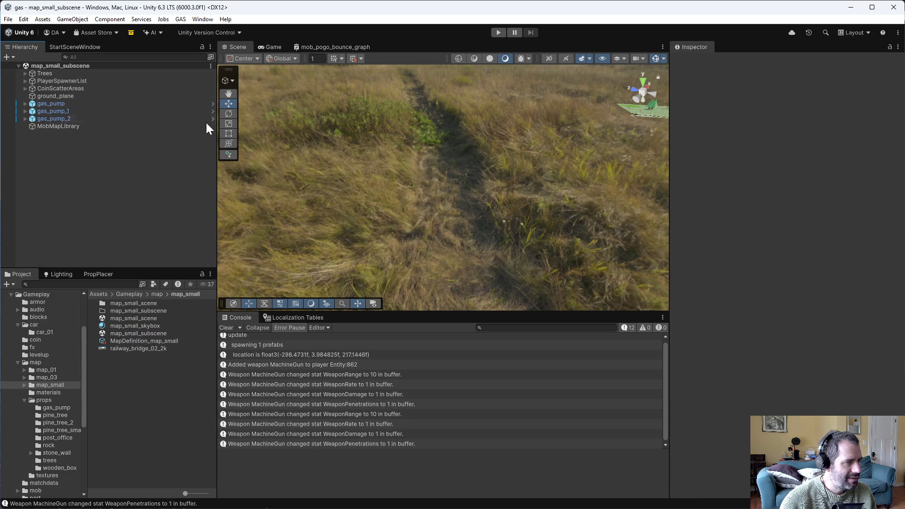
- Delete the three hand-placed gas pumps: gas_pump, gas_pump_1 and gas_pump_2
{"action": "left_click", "coordinate": [67, 82]}
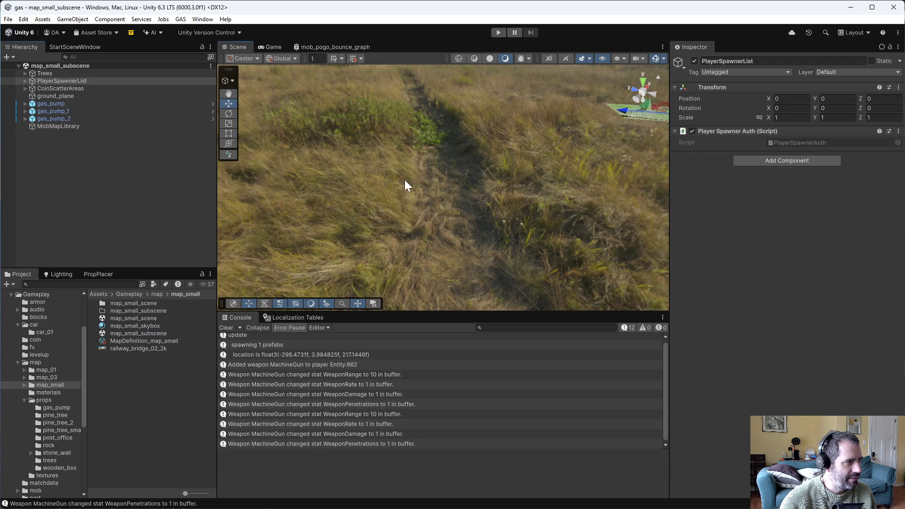
{"action": "key", "text": "f"}
{"action": "left_click", "coordinate": [309, 191]}
{"action": "left_click", "coordinate": [51, 103]}
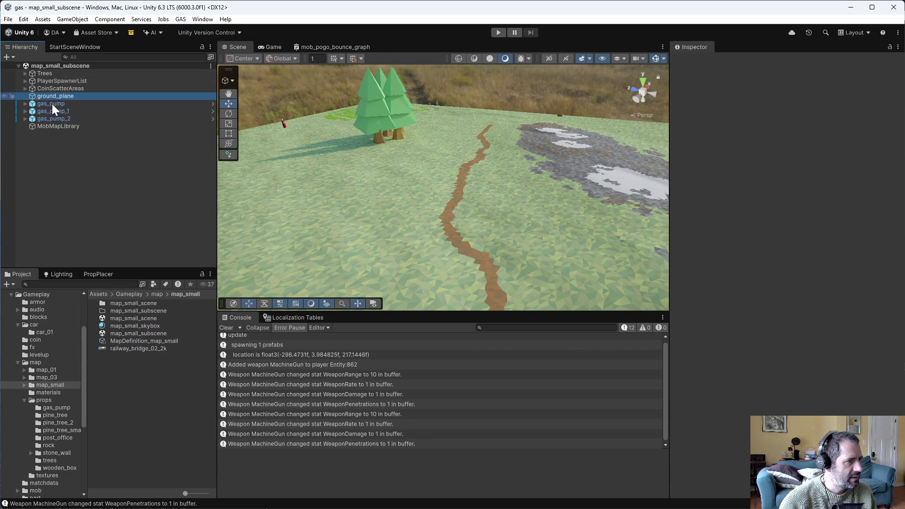
{"action": "left_click", "coordinate": [56, 119], "text": "shift"}
{"action": "key", "text": "Delete"}
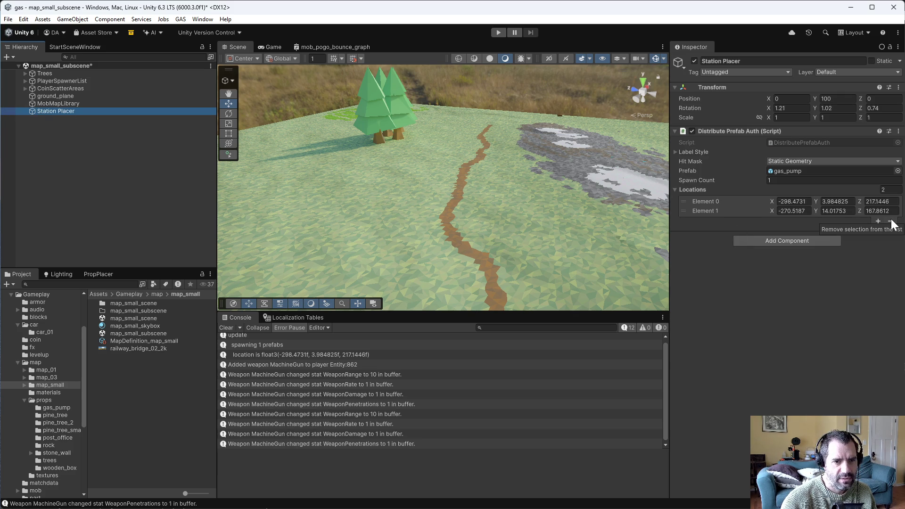
- Zero the Station Placer's Element location values
{"action": "left_click", "coordinate": [793, 201]}
{"action": "type", "text": "0"}
{"action": "key", "text": "Tab"}
{"action": "key", "text": "Tab"}
{"action": "type", "text": "0"}
{"action": "key", "text": "Return"}
{"action": "type", "text": "0"}
{"action": "key", "text": "Tab"}
{"action": "key", "text": "Tab"}
{"action": "type", "text": "0"}
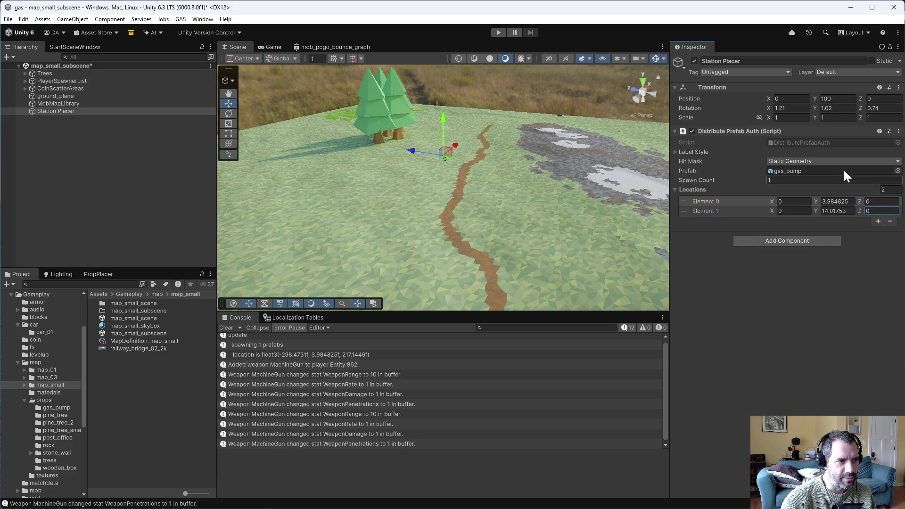
- Place the two spawn locations near the trees (-5.08/18.85, -18.37/6.26), snap them to ground, and save
{"action": "mouse_move", "coordinate": [444, 159]}
{"action": "left_mouse_down"}
{"action": "mouse_move", "coordinate": [318, 139]}
{"action": "mouse_move", "coordinate": [278, 148]}
{"action": "left_mouse_up"}
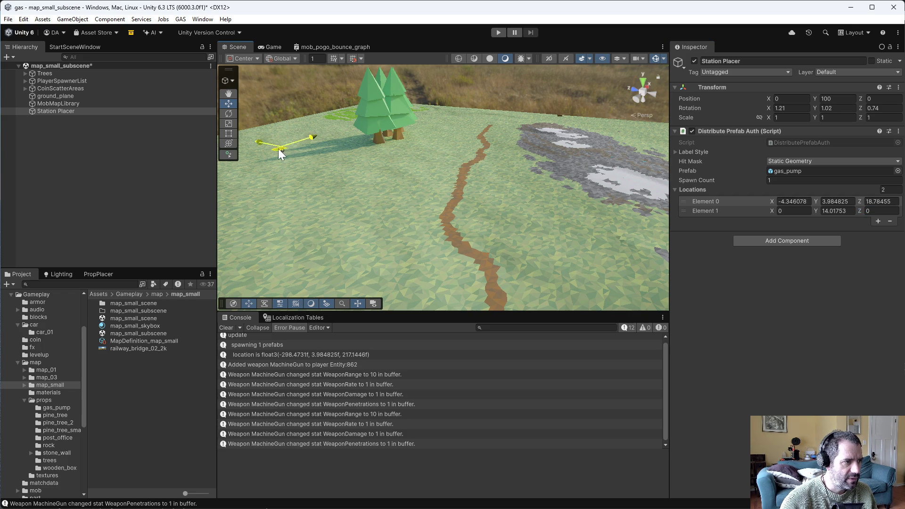
{"action": "scroll", "coordinate": [428, 197], "scroll_direction": "down", "scroll_amount": 3}
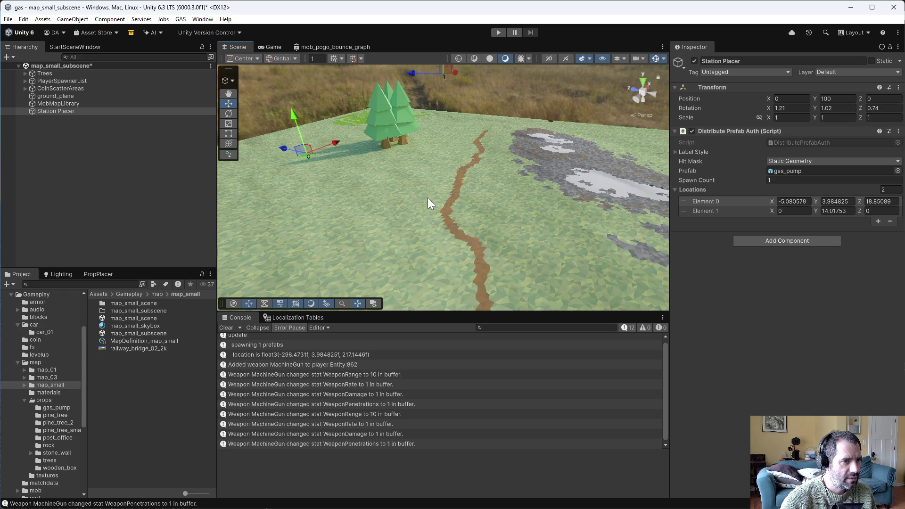
{"action": "mouse_move", "coordinate": [444, 103]}
{"action": "left_mouse_down"}
{"action": "mouse_move", "coordinate": [434, 114]}
{"action": "mouse_move", "coordinate": [278, 130]}
{"action": "left_mouse_up"}
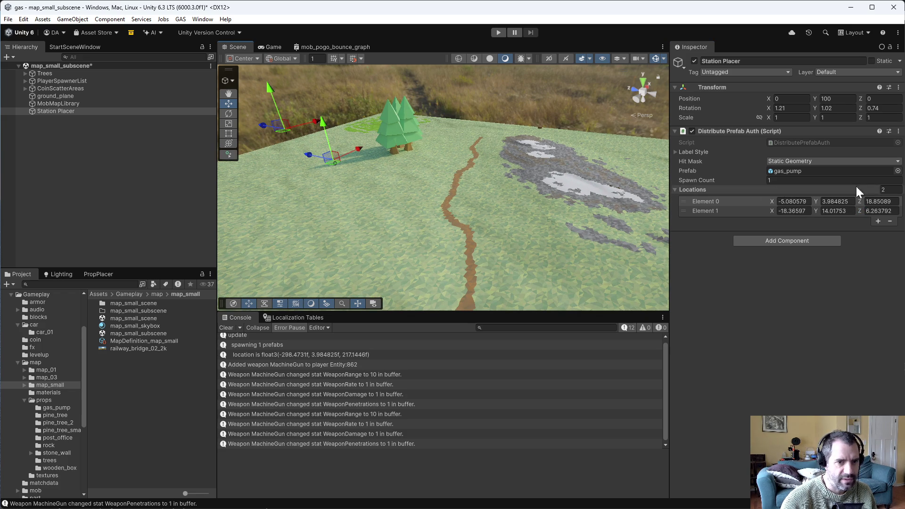
{"action": "left_click", "coordinate": [898, 131]}
{"action": "left_click", "coordinate": [853, 264]}
{"action": "mouse_move", "coordinate": [657, 224]}
{"action": "left_mouse_down"}
{"action": "mouse_move", "coordinate": [432, 212]}
{"action": "mouse_move", "coordinate": [396, 179]}
{"action": "mouse_move", "coordinate": [366, 124]}
{"action": "mouse_move", "coordinate": [357, 214]}
{"action": "left_mouse_up"}
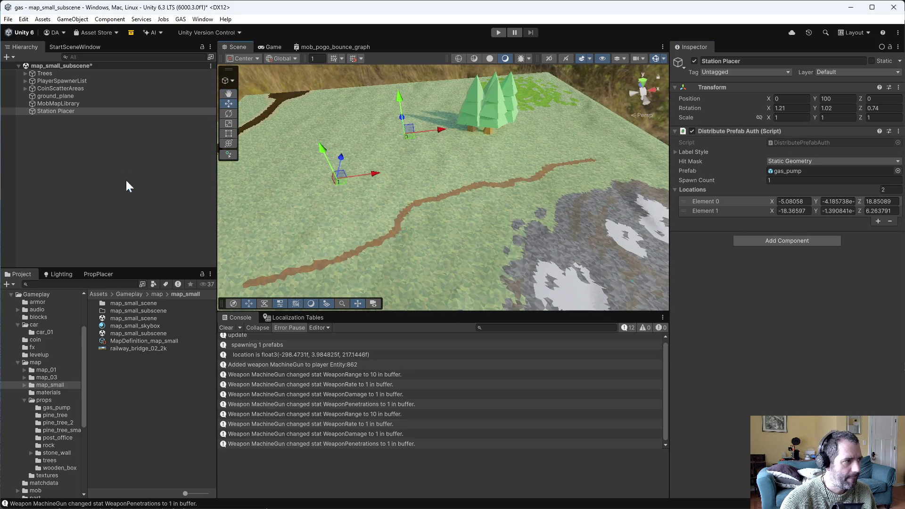
{"action": "key", "text": "ctrl+s"}
{"action": "left_click", "coordinate": [76, 110]}
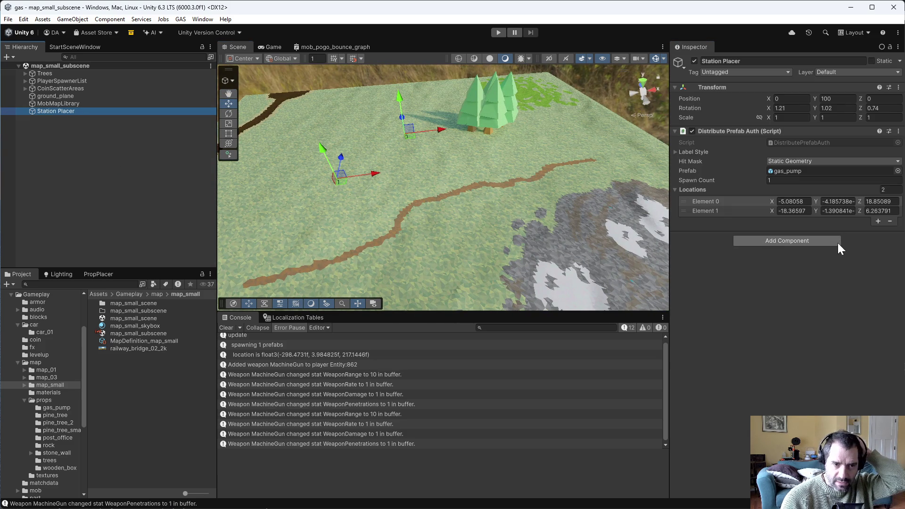
{"action": "left_click", "coordinate": [62, 47]}
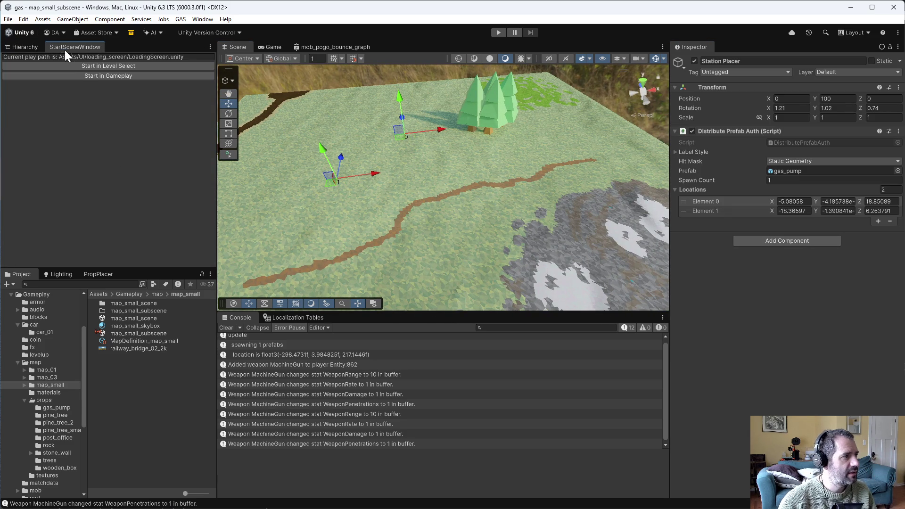
- Launch the small map with Car #1 from the Level Select menu
{"action": "left_click", "coordinate": [94, 66]}
{"action": "left_click", "coordinate": [32, 46]}
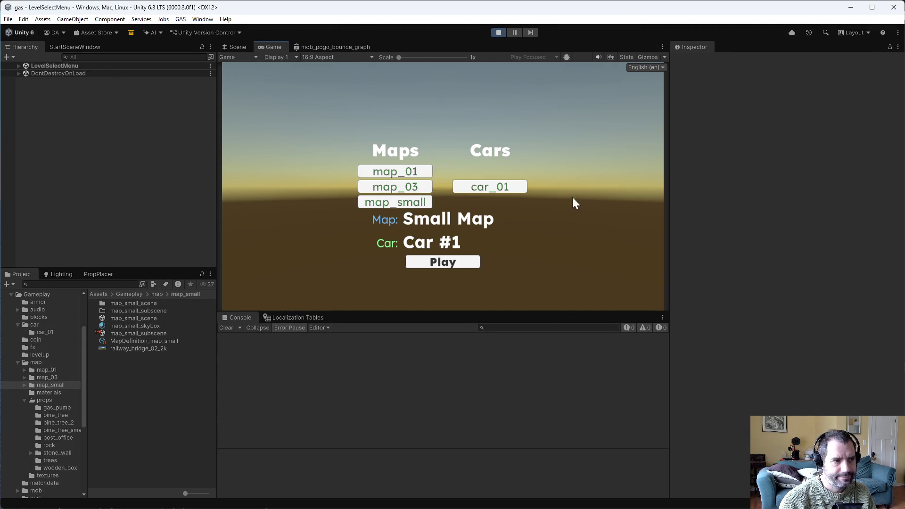
{"action": "left_click", "coordinate": [453, 262]}
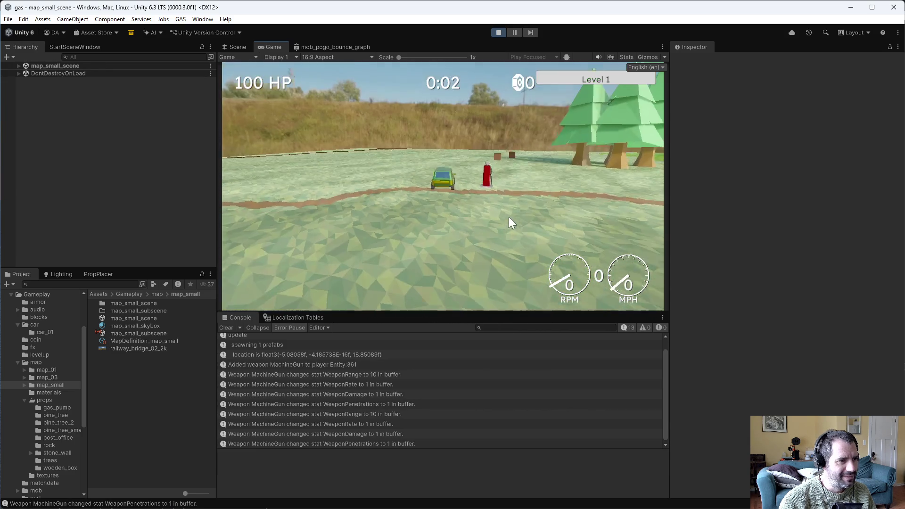
- Drive back and forth to see the gas pump spawned at (-5.08, 0, 18.85), then stop play
{"action": "key", "text": "s"}
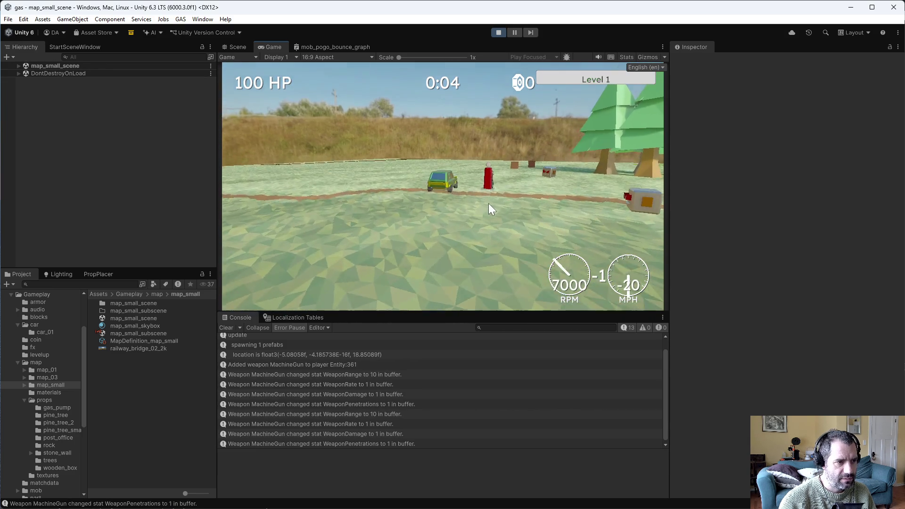
{"action": "key", "text": "w"}
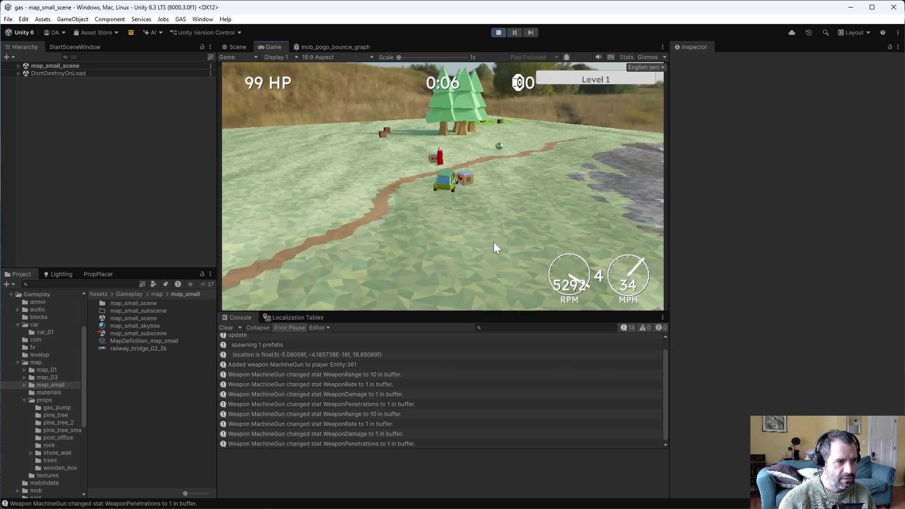
{"action": "key", "text": "s"}
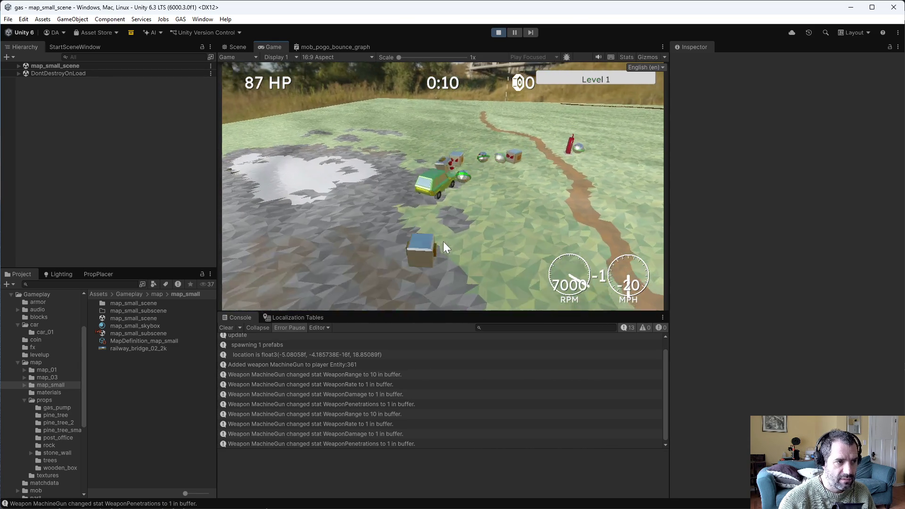
{"action": "key", "text": "w"}
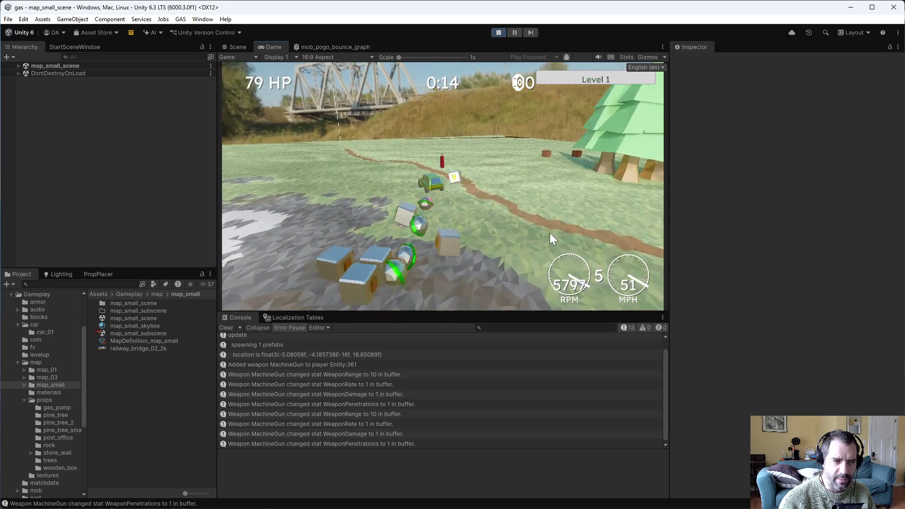
{"action": "left_click", "coordinate": [496, 32]}
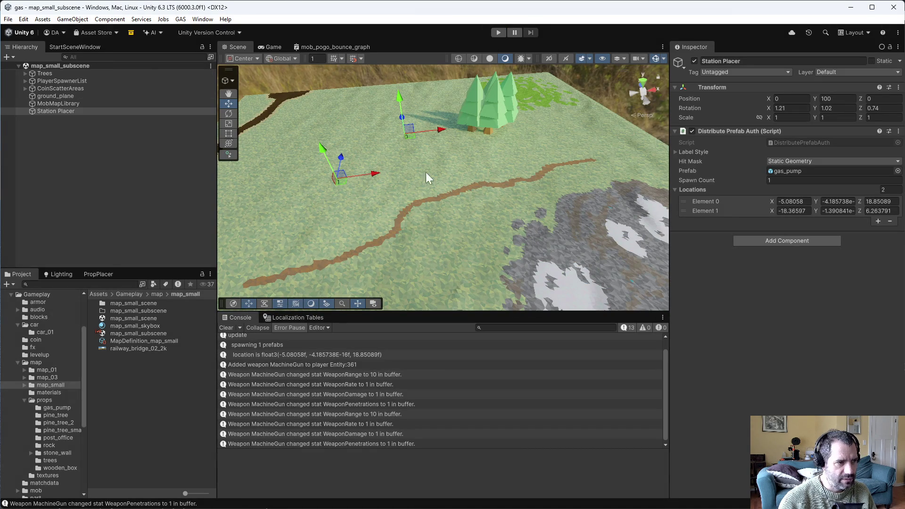
- Move both spawn locations beside the pine trees (2.49/18.85 and 24.24/20.72) and start a play test
{"action": "mouse_move", "coordinate": [343, 139]}
{"action": "left_mouse_down"}
{"action": "mouse_move", "coordinate": [501, 204]}
{"action": "mouse_move", "coordinate": [242, 108]}
{"action": "mouse_move", "coordinate": [254, 118]}
{"action": "mouse_move", "coordinate": [273, 107]}
{"action": "mouse_move", "coordinate": [270, 122]}
{"action": "left_mouse_up"}
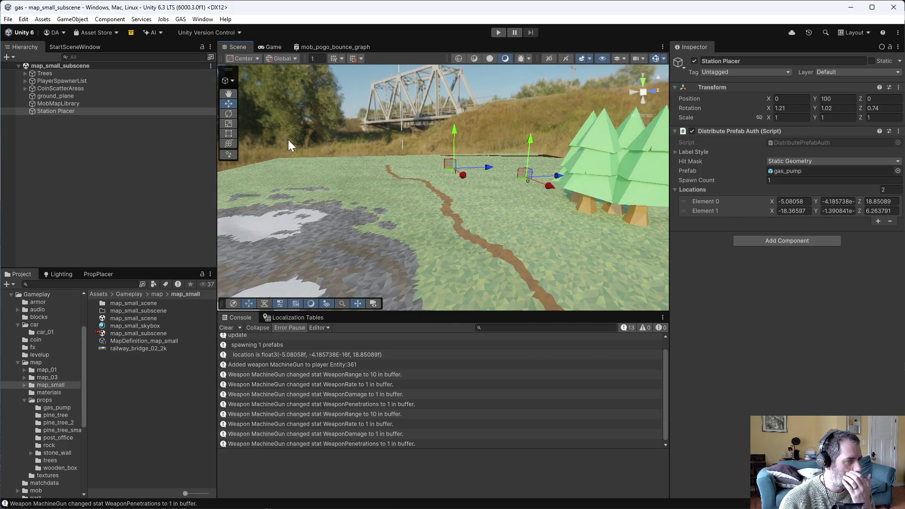
{"action": "mouse_move", "coordinate": [514, 196]}
{"action": "left_mouse_down"}
{"action": "mouse_move", "coordinate": [473, 210]}
{"action": "mouse_move", "coordinate": [522, 318]}
{"action": "mouse_move", "coordinate": [561, 257]}
{"action": "mouse_move", "coordinate": [527, 216]}
{"action": "left_mouse_up"}
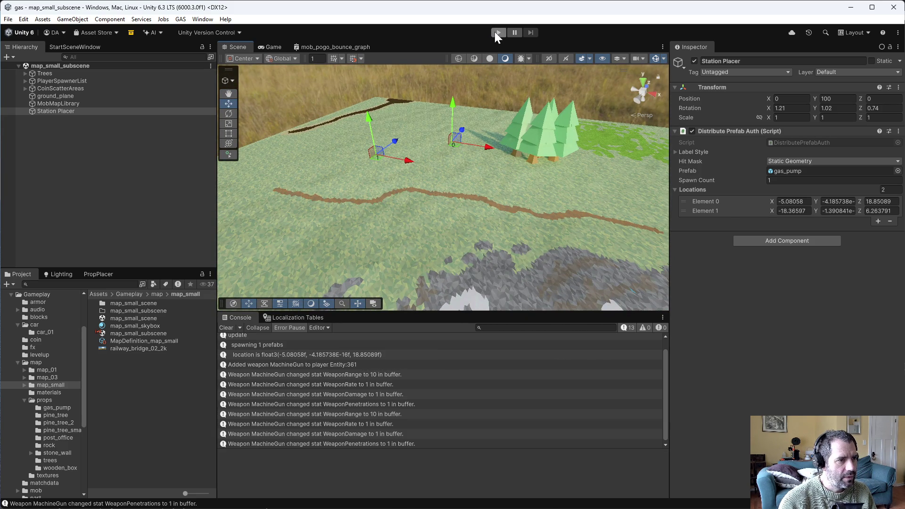
{"action": "left_click_drag", "start_coordinate": [488, 147], "coordinate": [518, 152]}
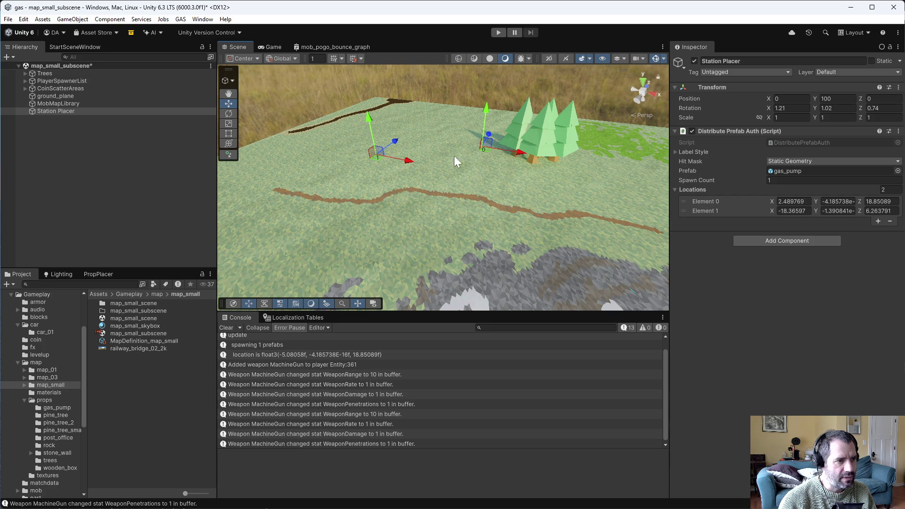
{"action": "mouse_move", "coordinate": [375, 159]}
{"action": "left_mouse_down"}
{"action": "mouse_move", "coordinate": [591, 174]}
{"action": "mouse_move", "coordinate": [588, 165]}
{"action": "mouse_move", "coordinate": [545, 218]}
{"action": "mouse_move", "coordinate": [571, 261]}
{"action": "mouse_move", "coordinate": [561, 198]}
{"action": "left_mouse_up"}
{"action": "left_click", "coordinate": [498, 32]}
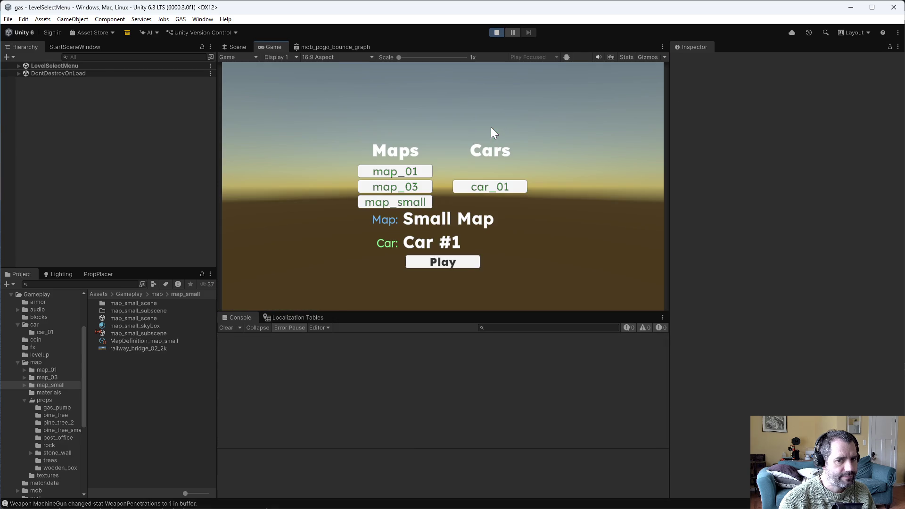
- Launch the small map, confirm one gas pump spawns at 2.49/18.85, stop play, and return to Emacs
{"action": "left_click", "coordinate": [460, 263]}
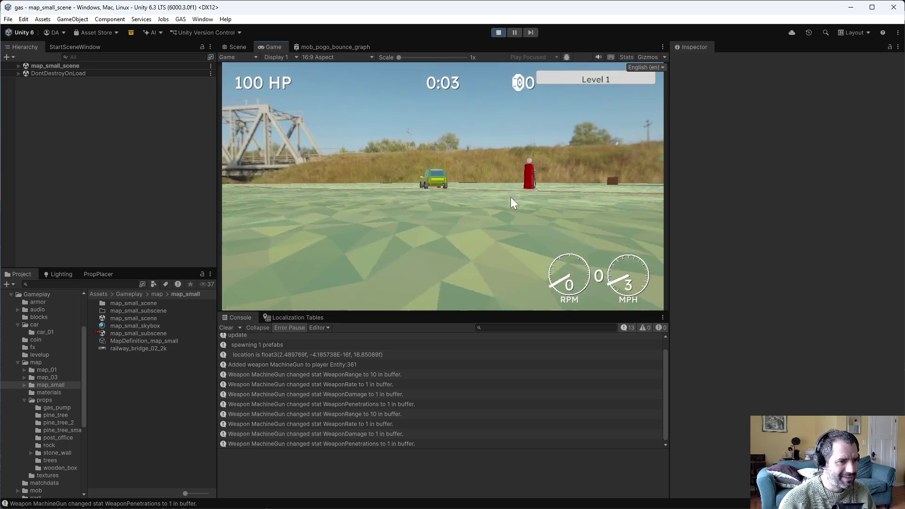
{"action": "left_click", "coordinate": [498, 32]}
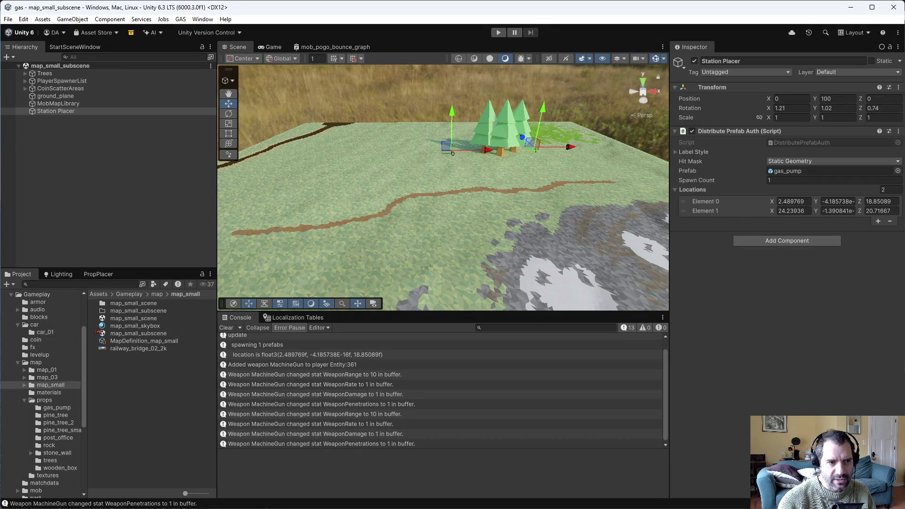
{"action": "key", "text": "alt+Tab"}
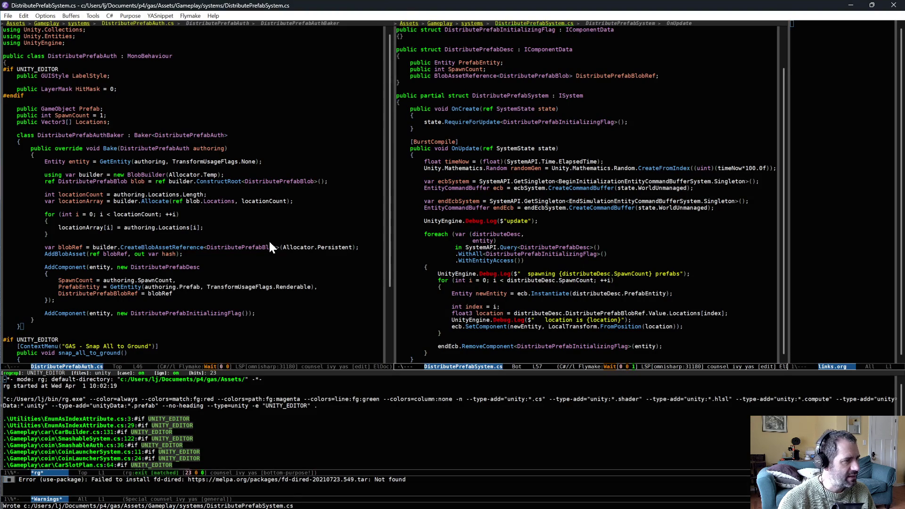
- Change the prefab's TransformUsageFlags from Renderable to Dynamic and save DistributePrefabAuth.cs
{"action": "left_click", "coordinate": [310, 290]}
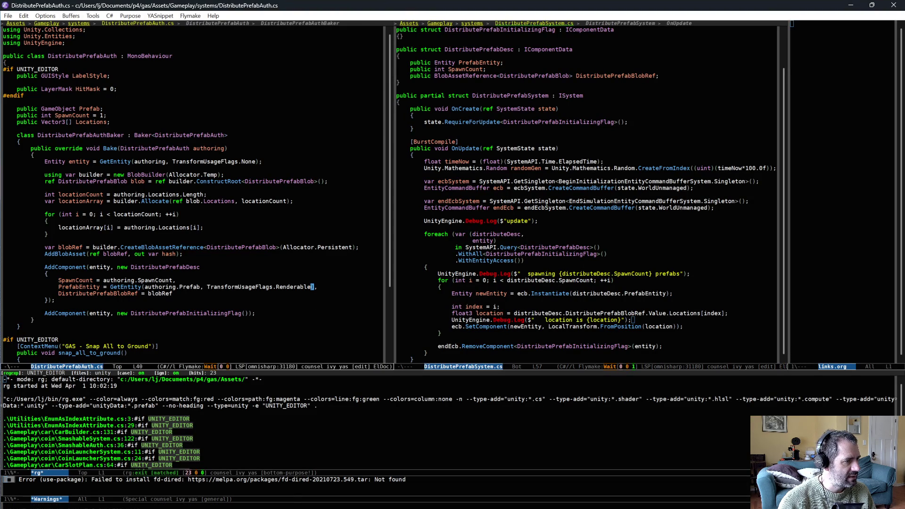
{"action": "key", "text": "alt+BackSpace"}
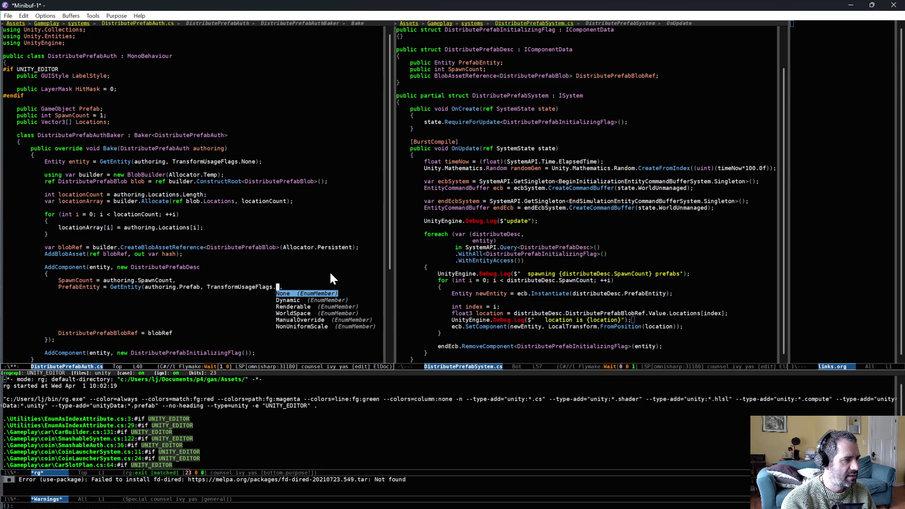
{"action": "key", "text": "Down"}
{"action": "key", "text": "Return"}
{"action": "key", "text": "ctrl+x"}
{"action": "key", "text": "ctrl+s"}
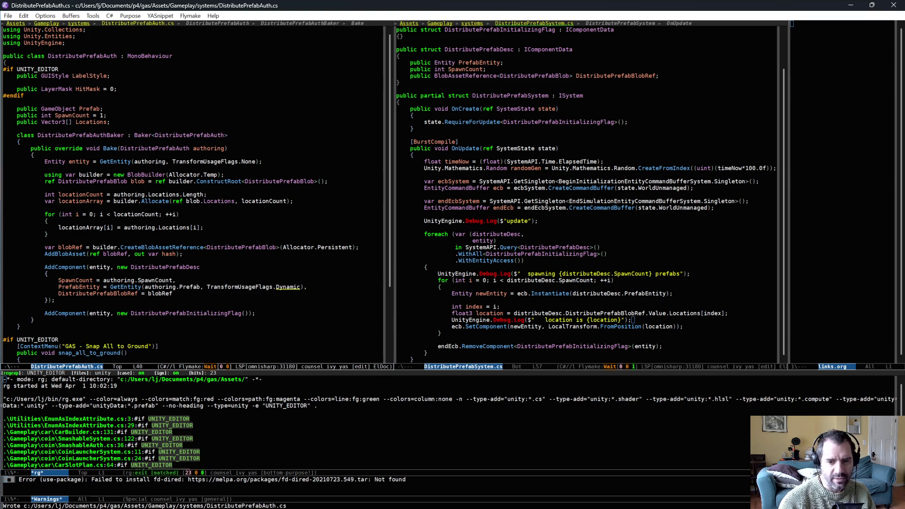
{"action": "key", "text": "alt+Tab"}
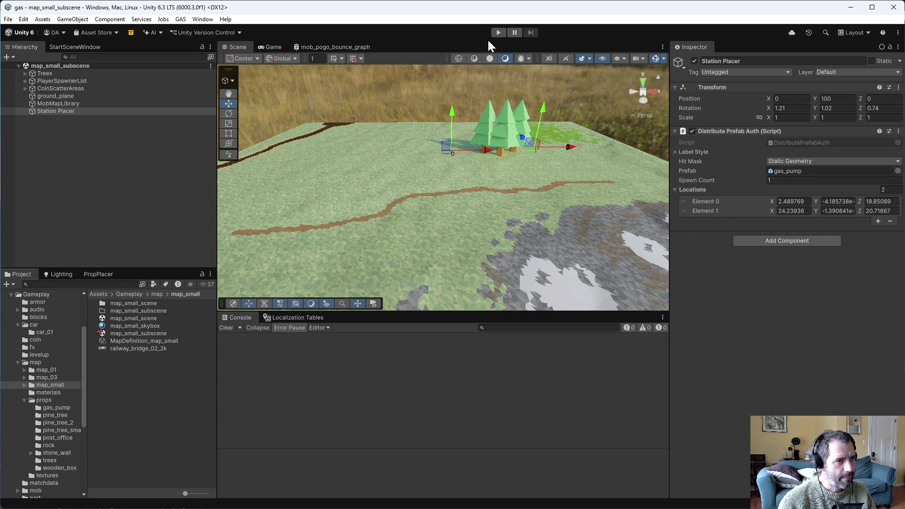
{"action": "left_click", "coordinate": [498, 33]}
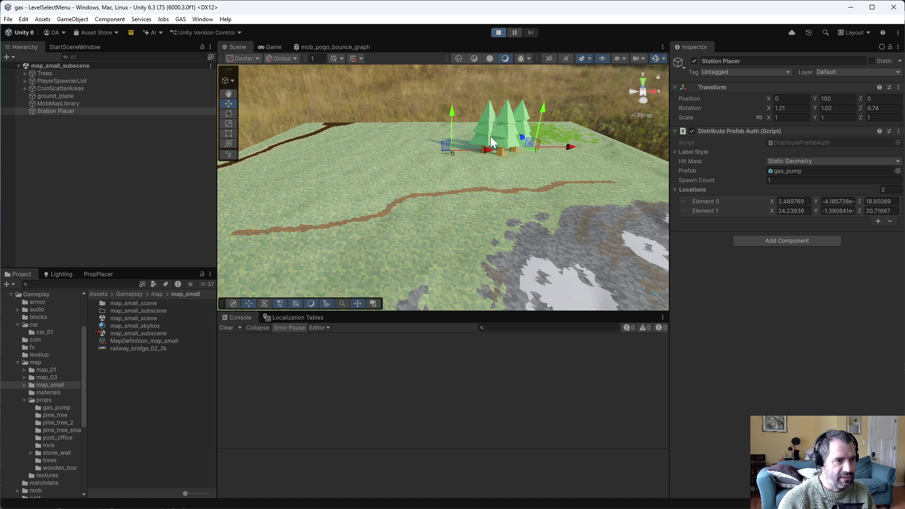
{"action": "left_click", "coordinate": [431, 260]}
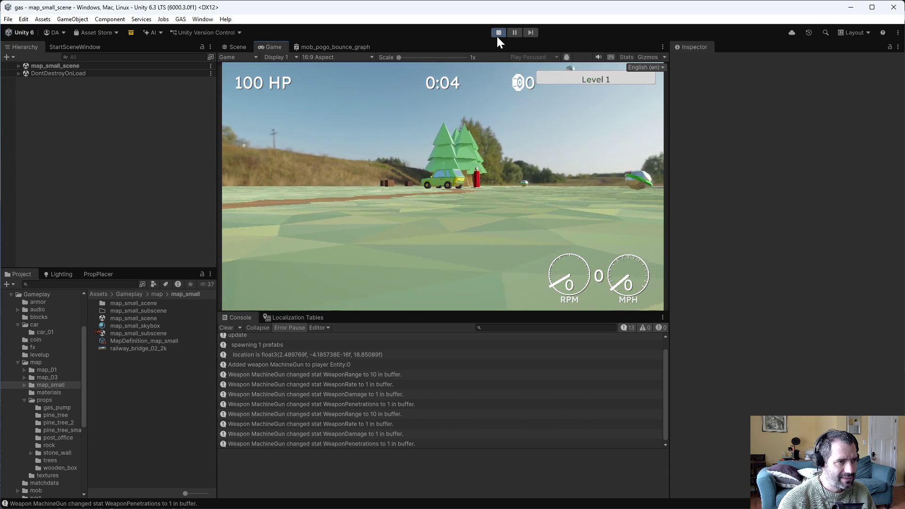
{"action": "left_click", "coordinate": [496, 31]}
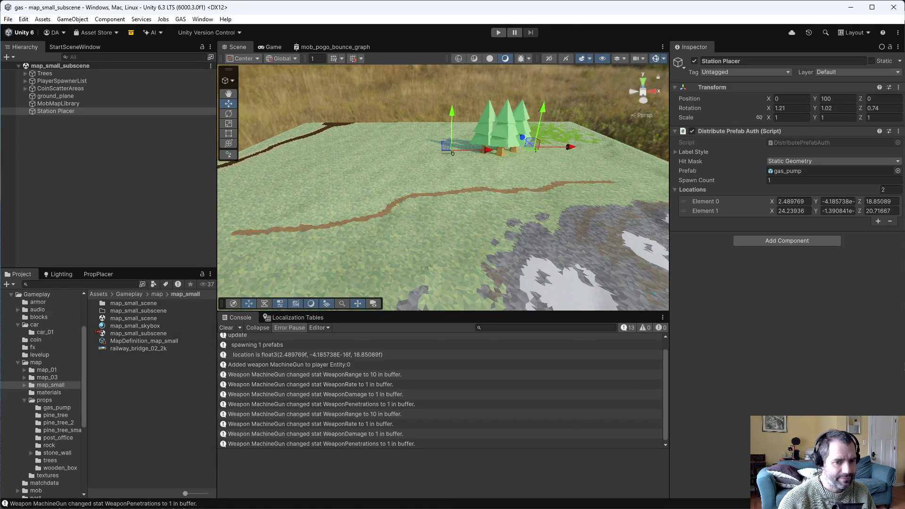
{"action": "key", "text": "alt+Tab"}
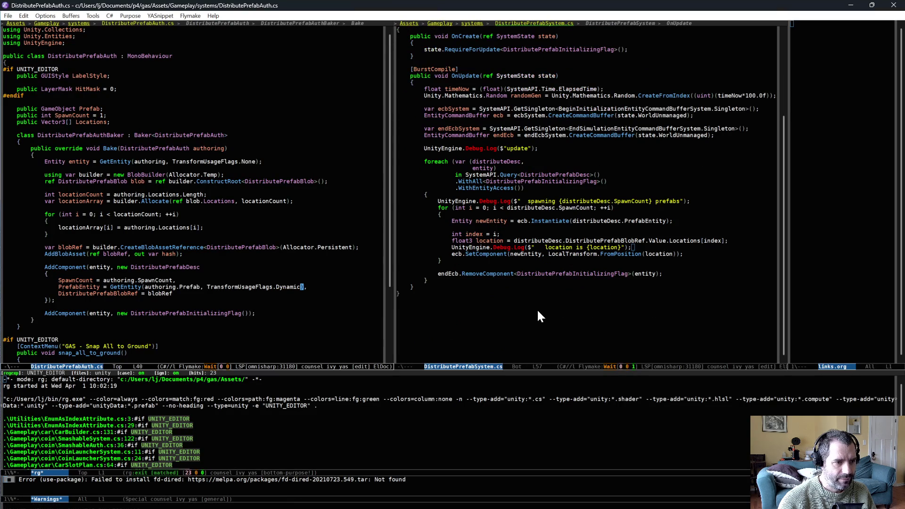
- Check newEntity's next use, then show CoinScatterSystem.cs in the left pane
{"action": "left_click", "coordinate": [397, 227]}
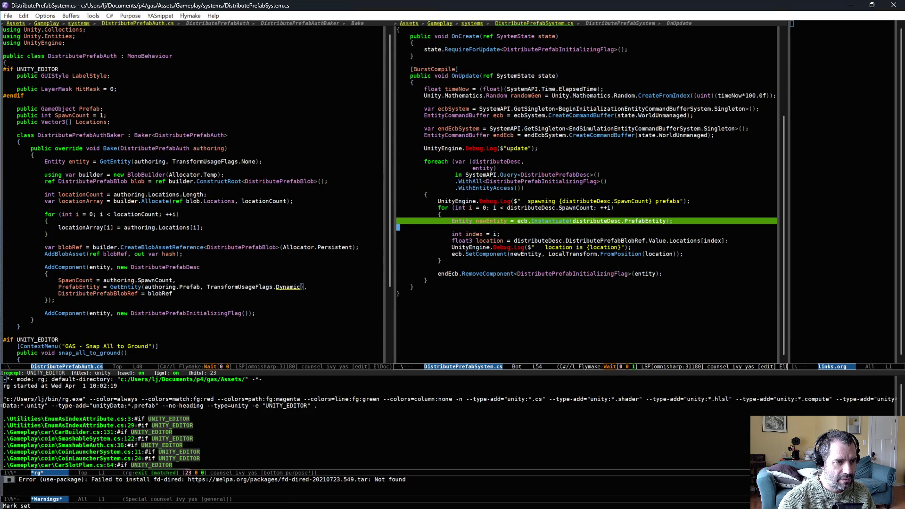
{"action": "key", "text": "alt+n"}
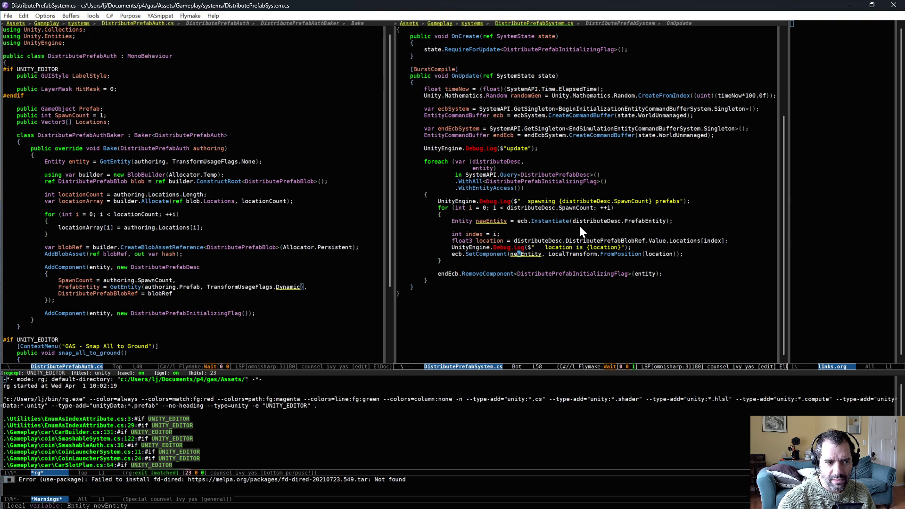
{"action": "left_click", "coordinate": [199, 281]}
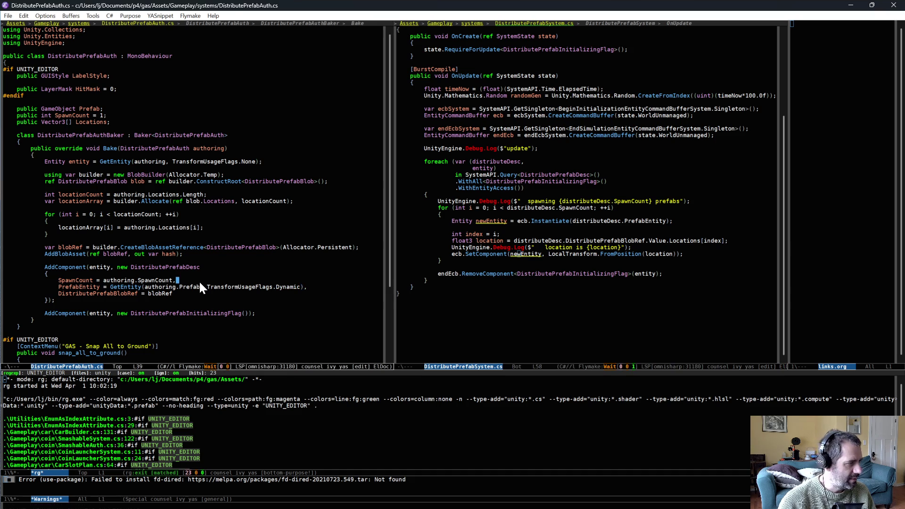
{"action": "key", "text": "ctrl+x"}
{"action": "type", "text": "bcoi"}
{"action": "key", "text": "Down"}
{"action": "key", "text": "Return"}
- Scroll CoinScatterSystem's OnUpdate and mark the ScatterEntity instantiate and SetComponent position lines
{"action": "scroll", "coordinate": [159, 318], "scroll_direction": "down", "scroll_amount": 5}
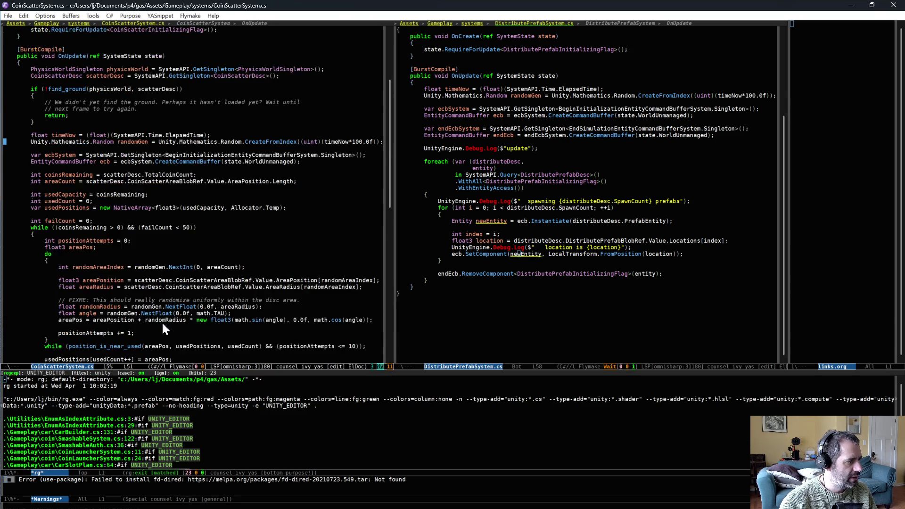
{"action": "scroll", "coordinate": [163, 324], "scroll_direction": "down", "scroll_amount": 7}
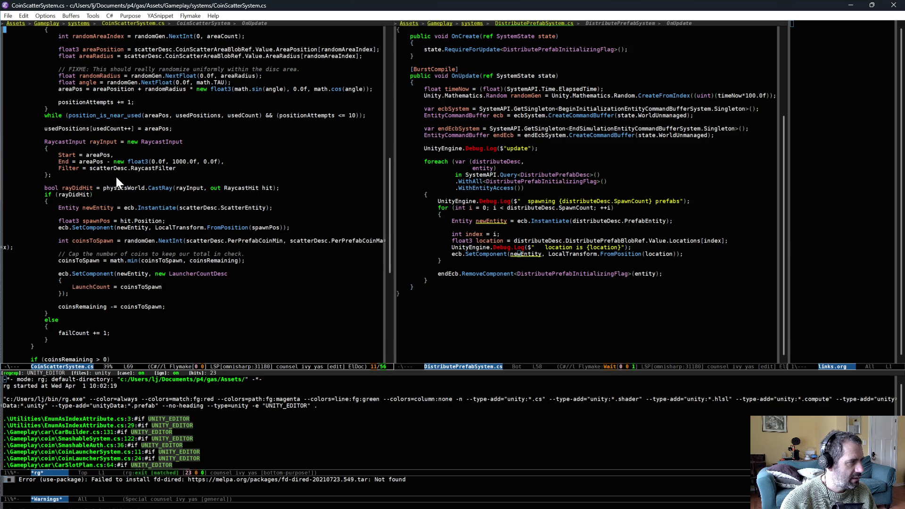
{"action": "scroll", "coordinate": [116, 177], "scroll_direction": "up", "scroll_amount": 4}
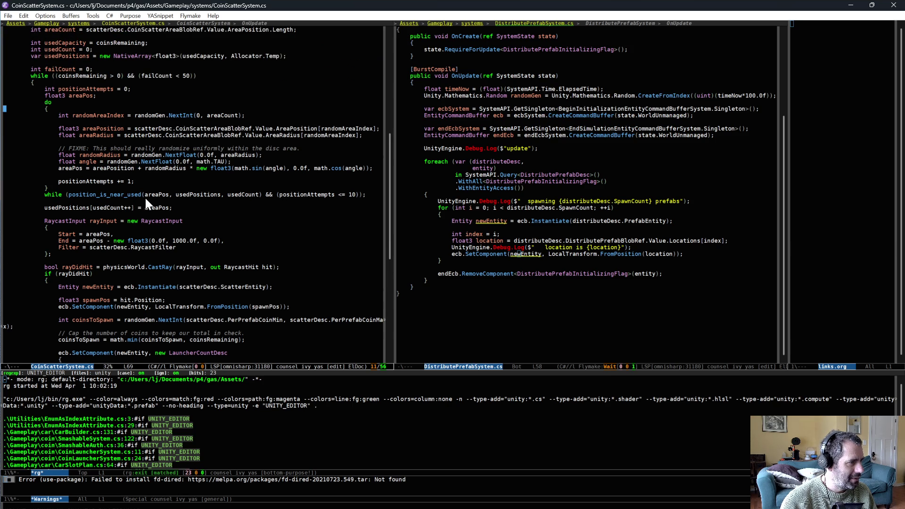
{"action": "scroll", "coordinate": [139, 254], "scroll_direction": "down", "scroll_amount": 3}
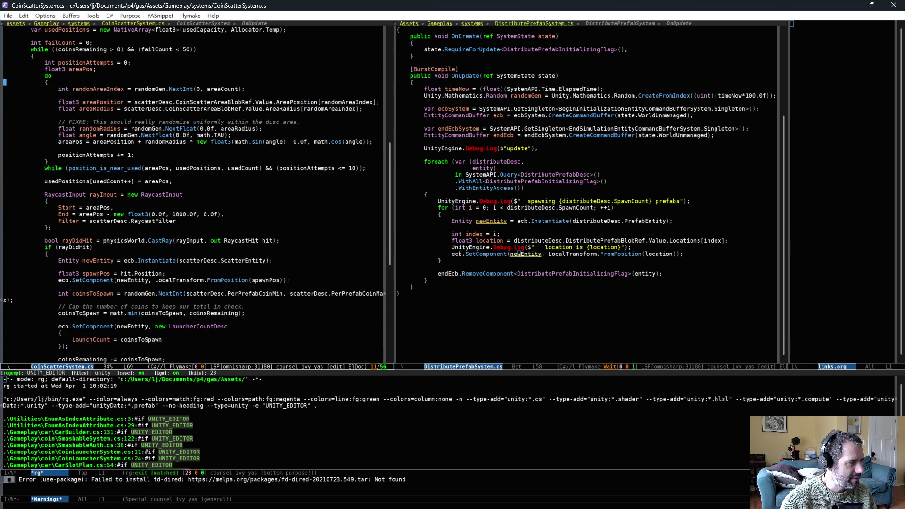
{"action": "scroll", "coordinate": [146, 219], "scroll_direction": "down", "scroll_amount": 3}
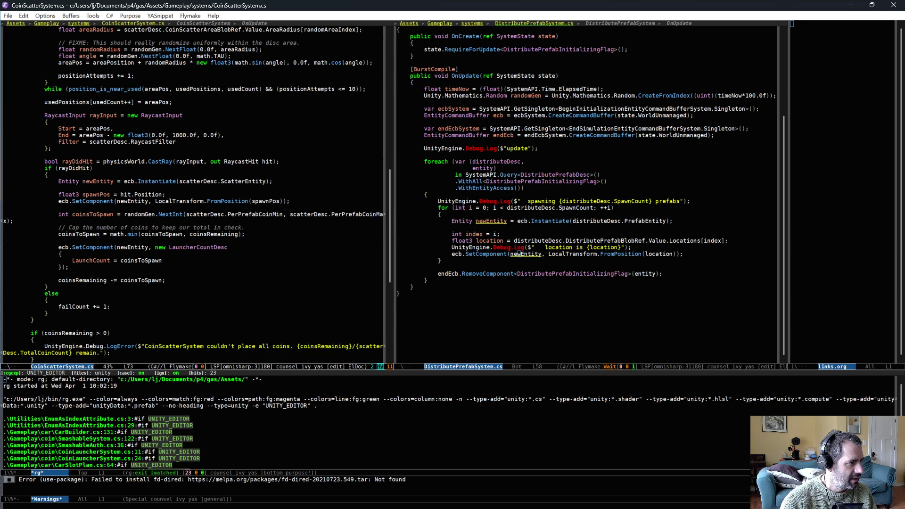
{"action": "mouse_move", "coordinate": [121, 181]}
{"action": "left_mouse_down"}
{"action": "mouse_move", "coordinate": [240, 182]}
{"action": "mouse_move", "coordinate": [234, 186]}
{"action": "left_mouse_up"}
{"action": "left_click_drag", "start_coordinate": [69, 201], "coordinate": [293, 202]}
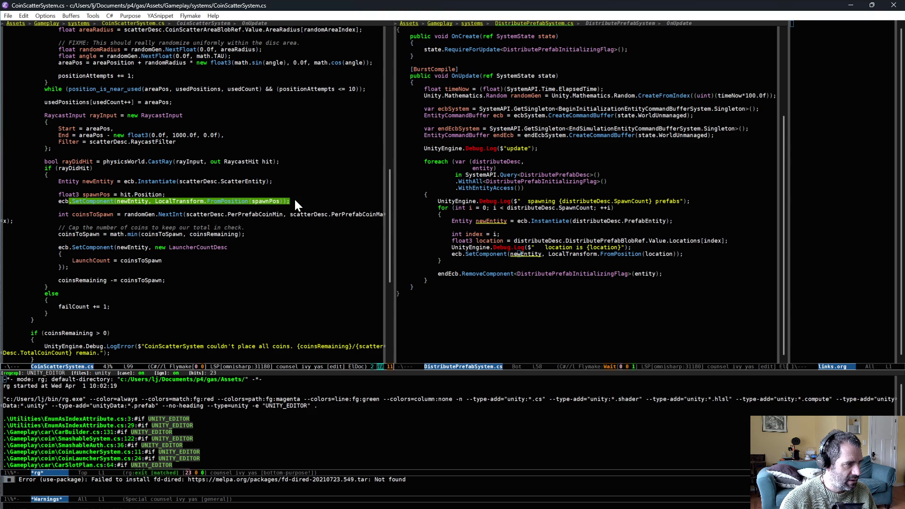
{"action": "key", "text": "alt+w"}
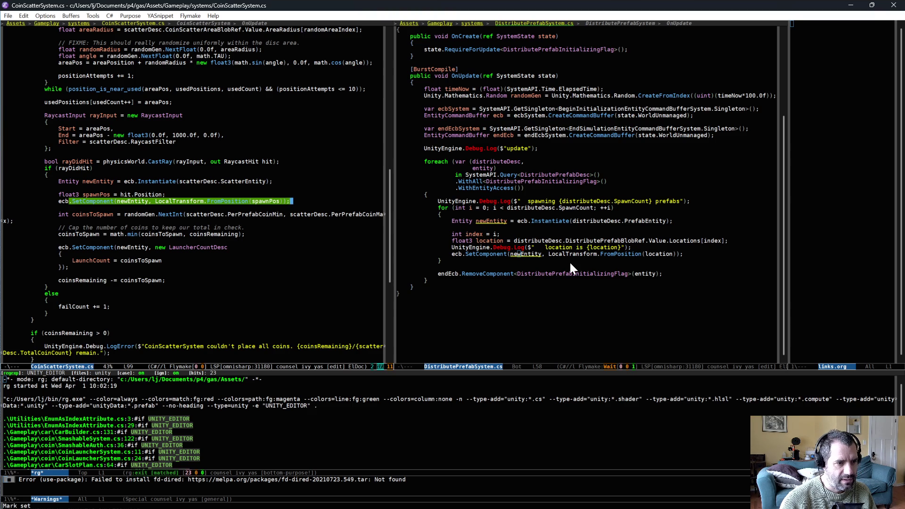
- Refocus DistributePrefabSystem.cs and briefly check Unity before returning to Emacs
{"action": "left_click", "coordinate": [572, 287]}
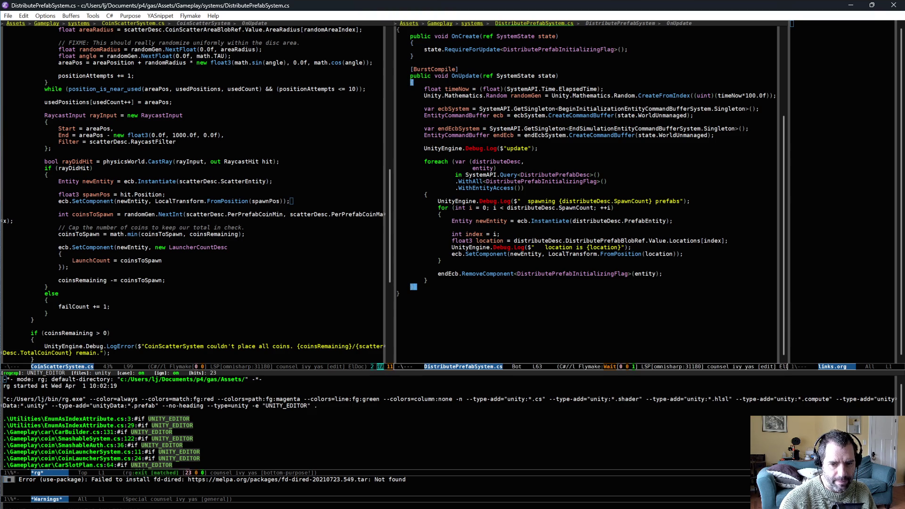
{"action": "key", "text": "alt+Tab"}
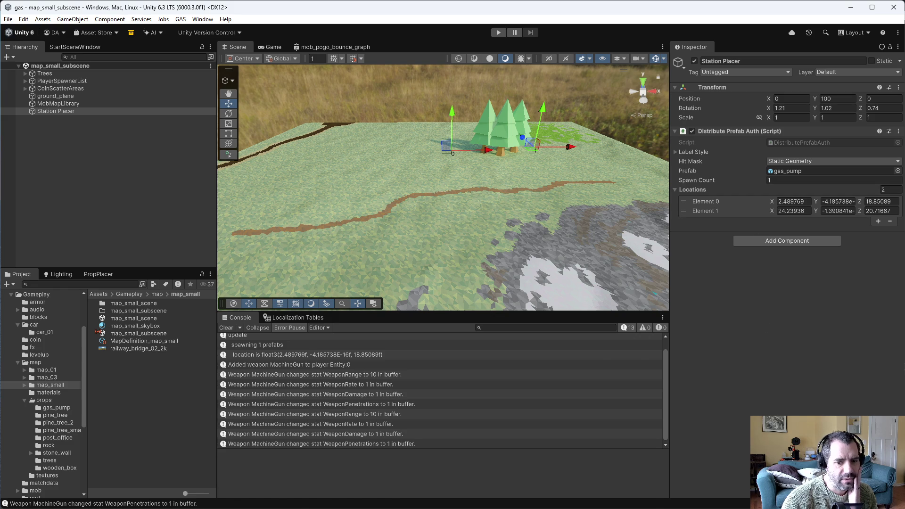
{"action": "key", "text": "alt+Tab"}
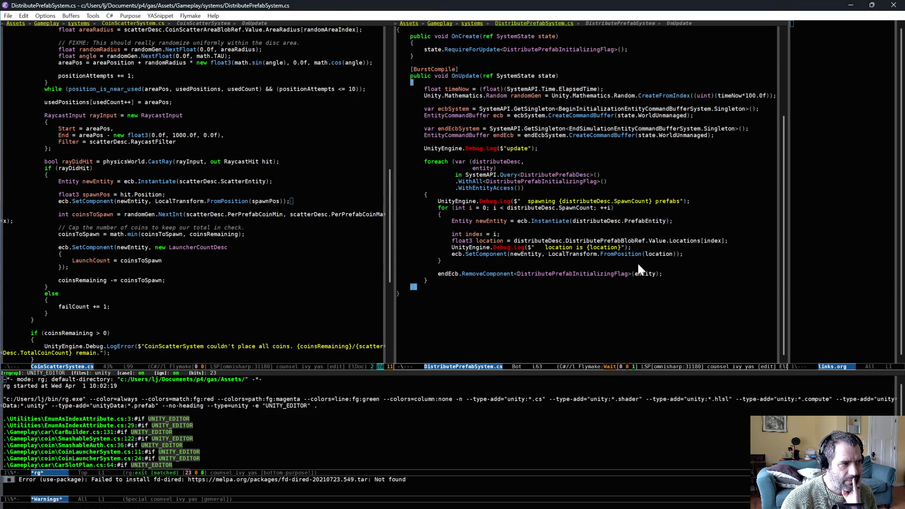
- Copy the #if UNITY_EDITOR line from SmashableSystem.cs
{"action": "scroll", "coordinate": [120, 270], "scroll_direction": "down", "scroll_amount": 3}
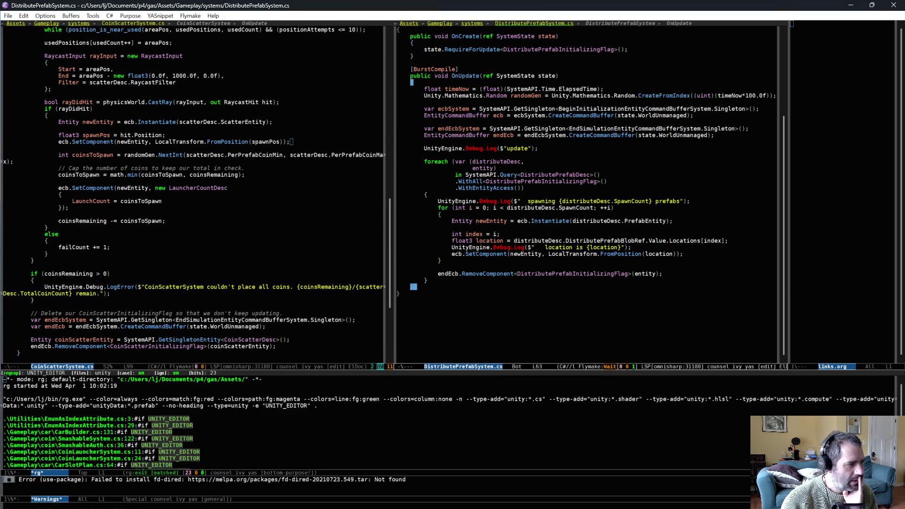
{"action": "left_click", "coordinate": [105, 439]}
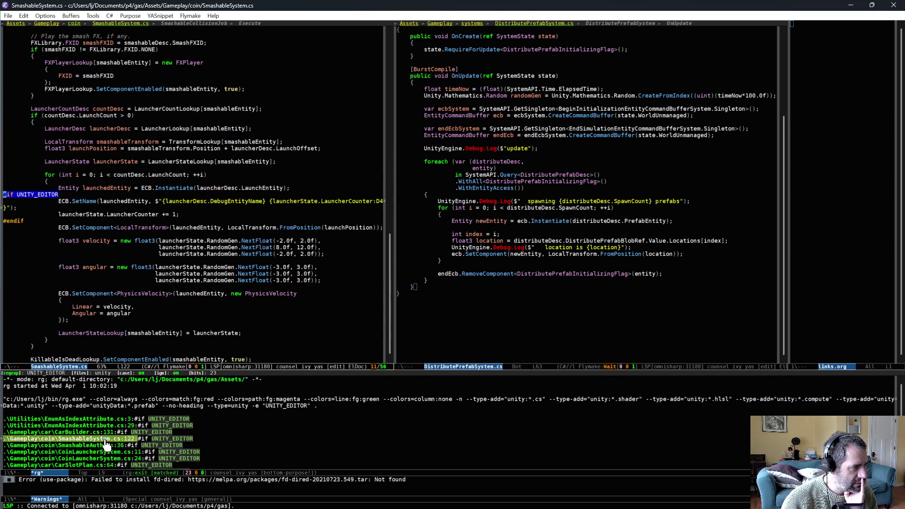
{"action": "key", "text": "ctrl+space"}
{"action": "key", "text": "ctrl+n"}
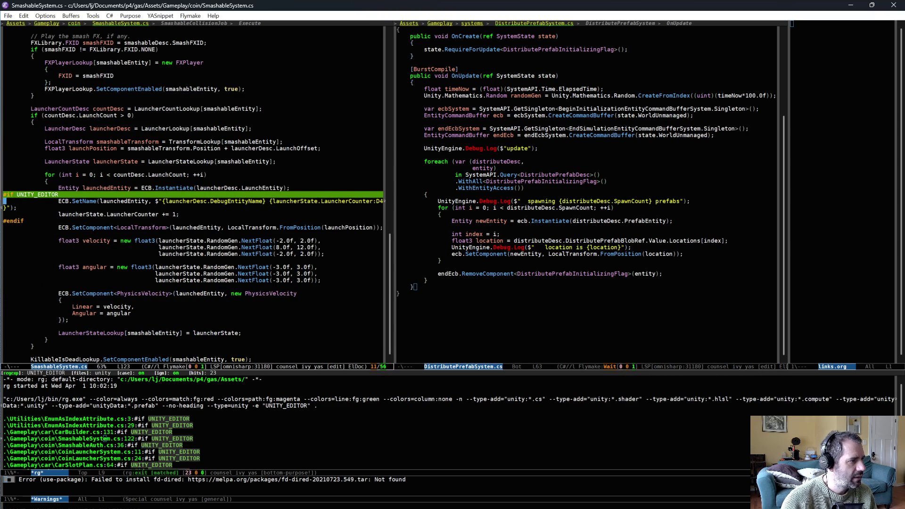
{"action": "key", "text": "ctrl+n"}
{"action": "key", "text": "ctrl+n"}
{"action": "key", "text": "ctrl+p"}
{"action": "key", "text": "ctrl+p"}
{"action": "key", "text": "ctrl+space"}
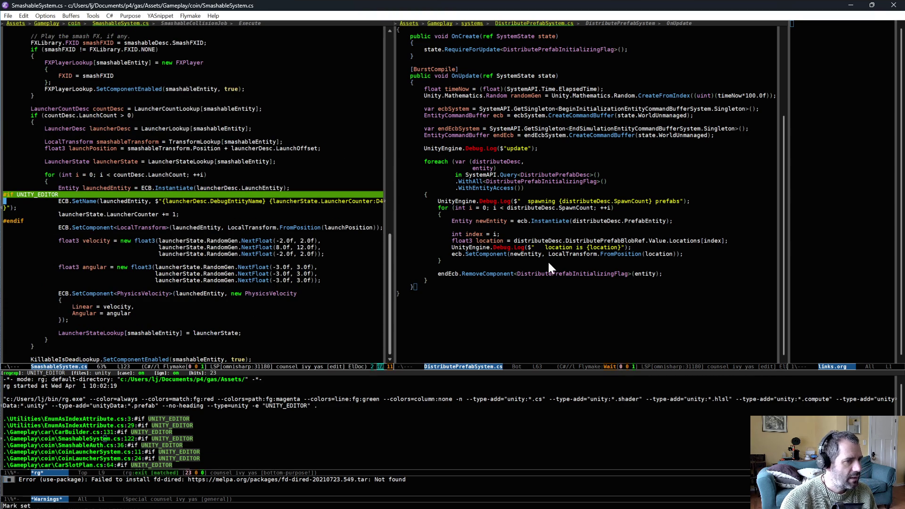
- Insert an #if UNITY_EDITOR / #endif block inside the spawn loop
{"action": "left_click", "coordinate": [555, 263]}
{"action": "key", "text": "ctrl+a"}
{"action": "key", "text": "ctrl+o"}
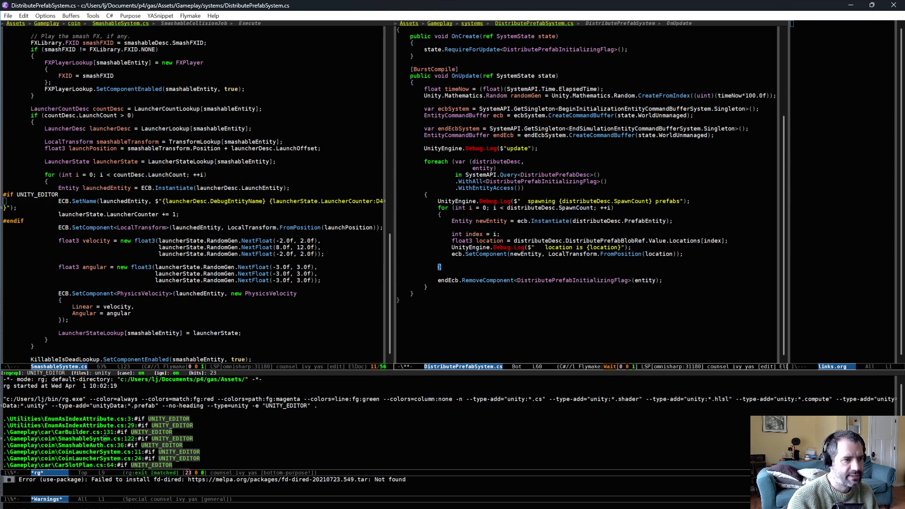
{"action": "key", "text": "ctrl+y"}
{"action": "type", "text": "#"}
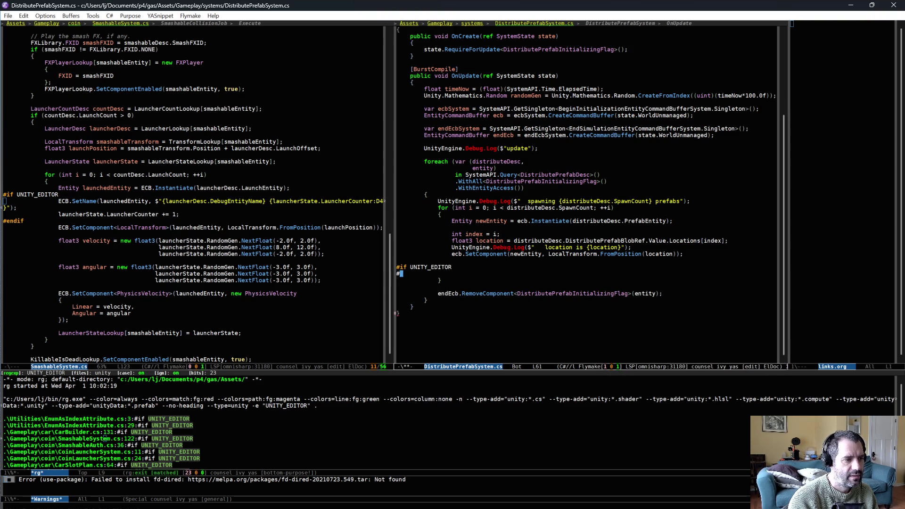
{"action": "type", "text": "endif"}
{"action": "key", "text": "ctrl+a"}
{"action": "key", "text": "ctrl+o"}
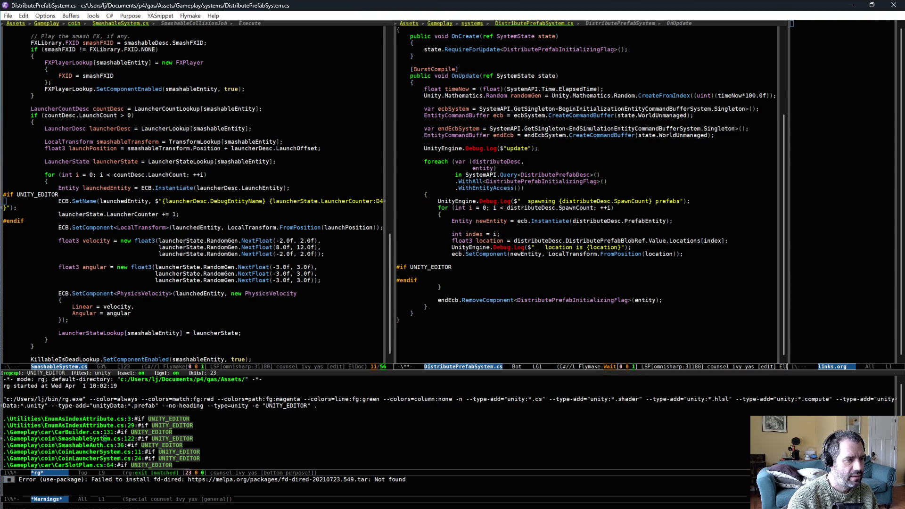
- Add ecb.SetName(newEntity, "Distributed Prefab {i}") inside the block and save
{"action": "type", "text": ".Set"}
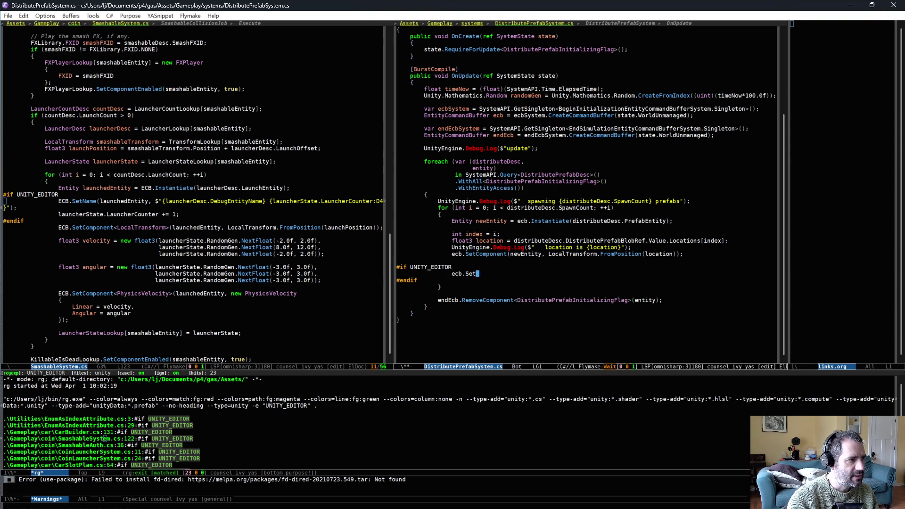
{"action": "type", "text": "Name(newEntity, \""}
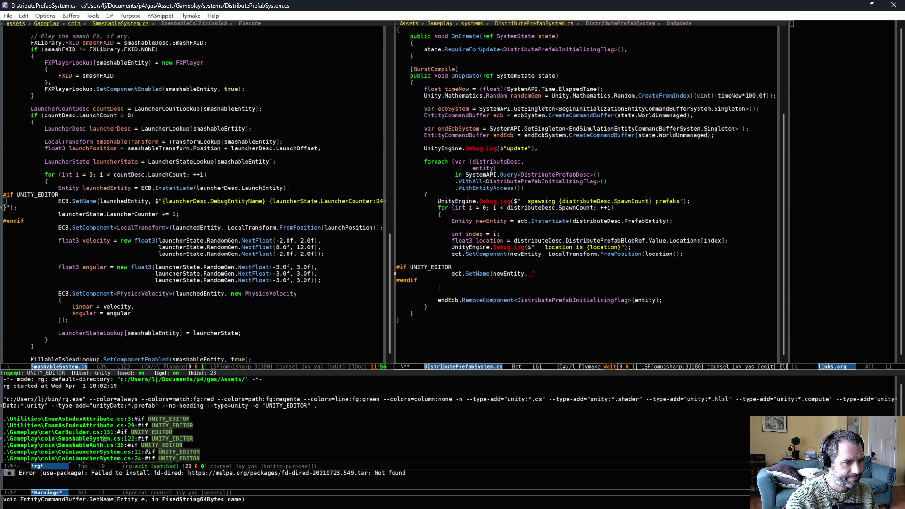
{"action": "type", "text": "\"\")"}
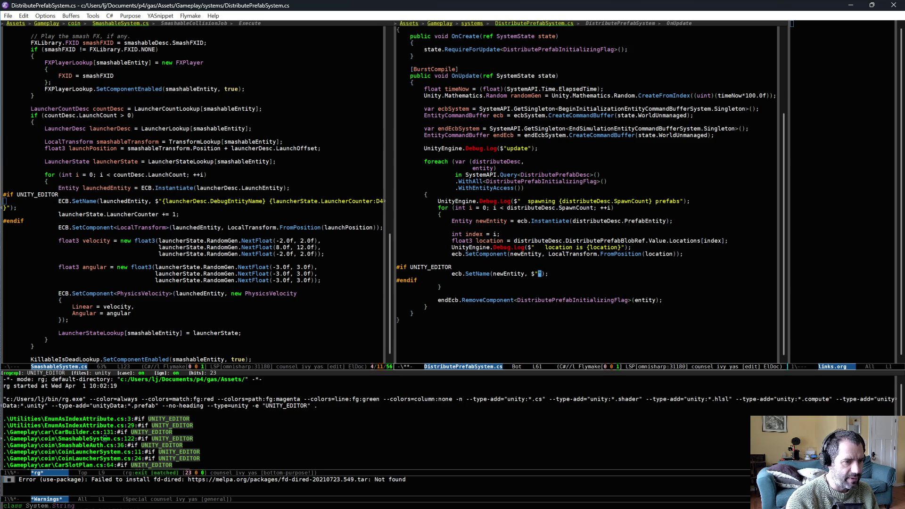
{"action": "type", "text": "Prefab"}
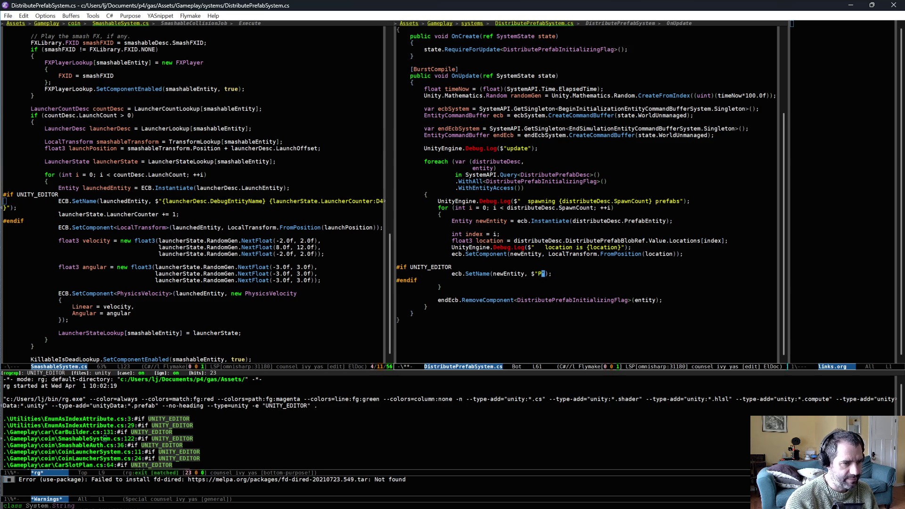
{"action": "type", "text": " {"}
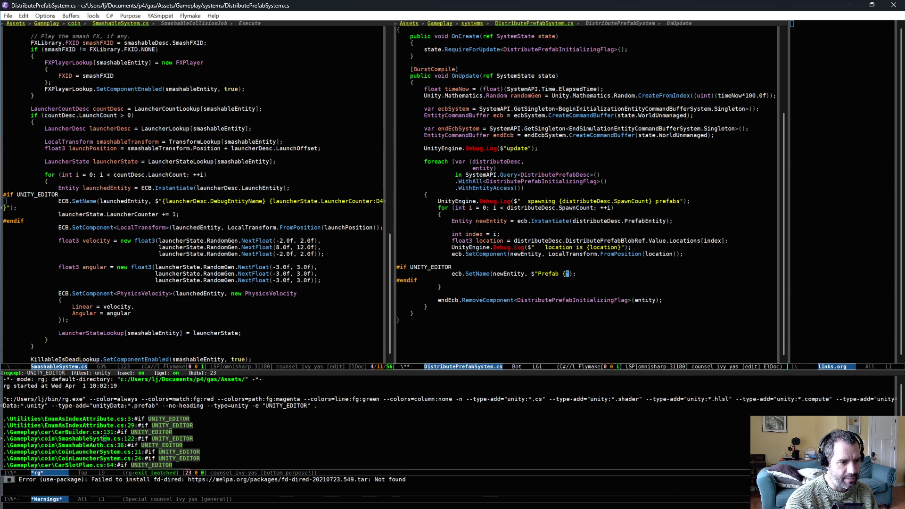
{"action": "type", "text": "i"}
{"action": "key", "text": "ctrl+x"}
{"action": "key", "text": "ctrl+s"}
{"action": "key", "text": "alt+b"}
{"action": "key", "text": "alt+b"}
{"action": "type", "text": "Distributed"}
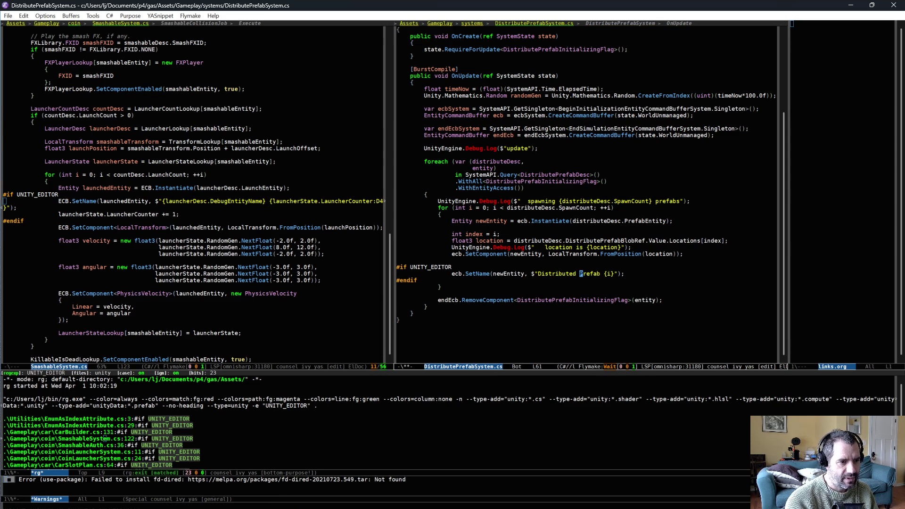
{"action": "key", "text": "ctrl+x"}
{"action": "key", "text": "ctrl+s"}
{"action": "key", "text": "alt+greater"}
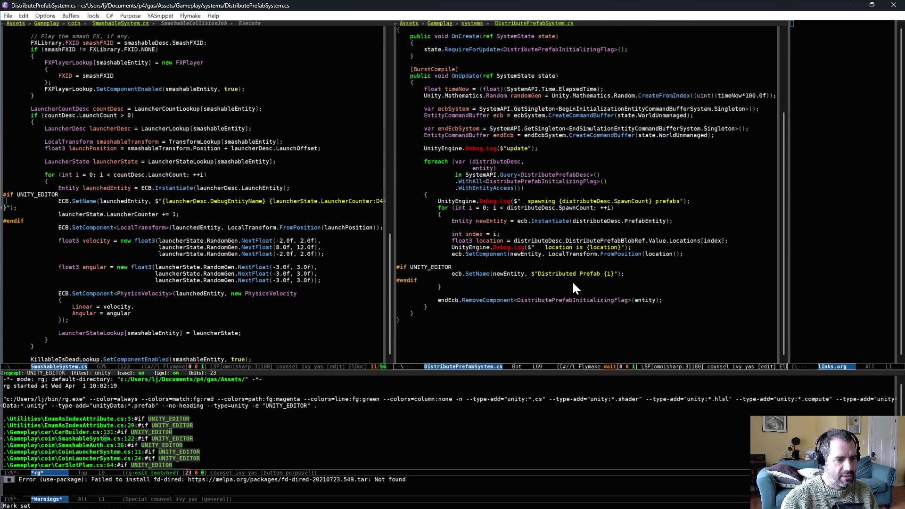
{"action": "key", "text": "alt+Tab"}
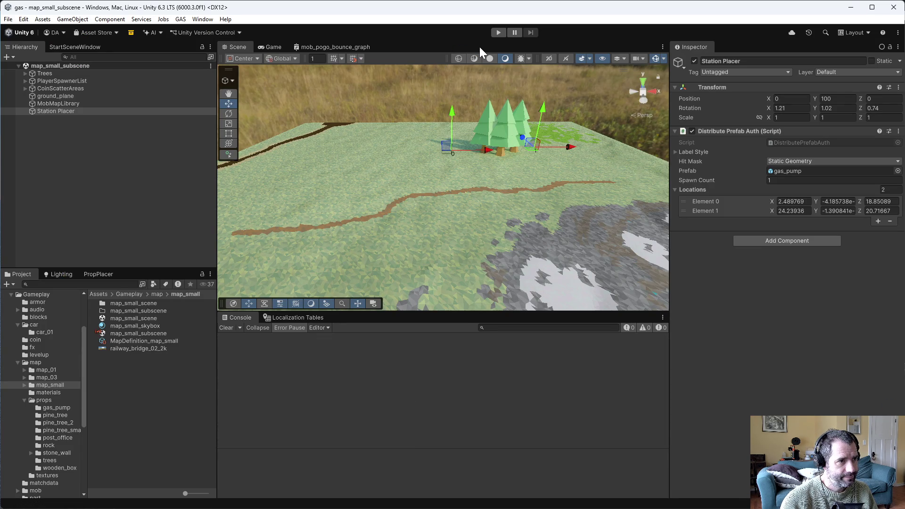
- Play the small map and drive the car back and forth
{"action": "left_click", "coordinate": [498, 32]}
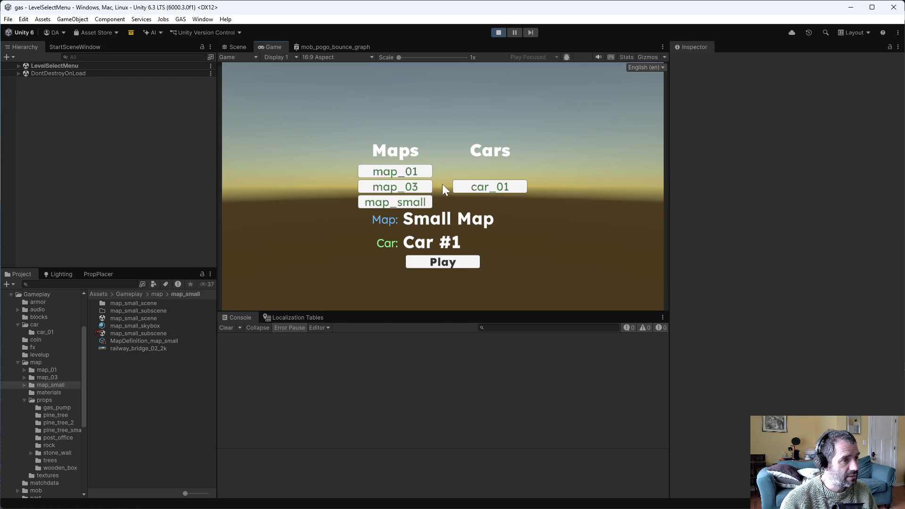
{"action": "left_click", "coordinate": [431, 261]}
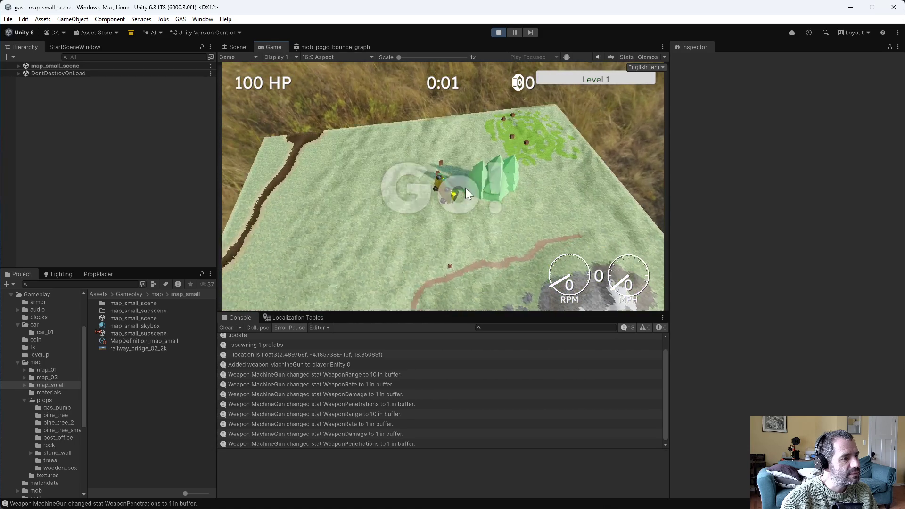
{"action": "key", "text": "s"}
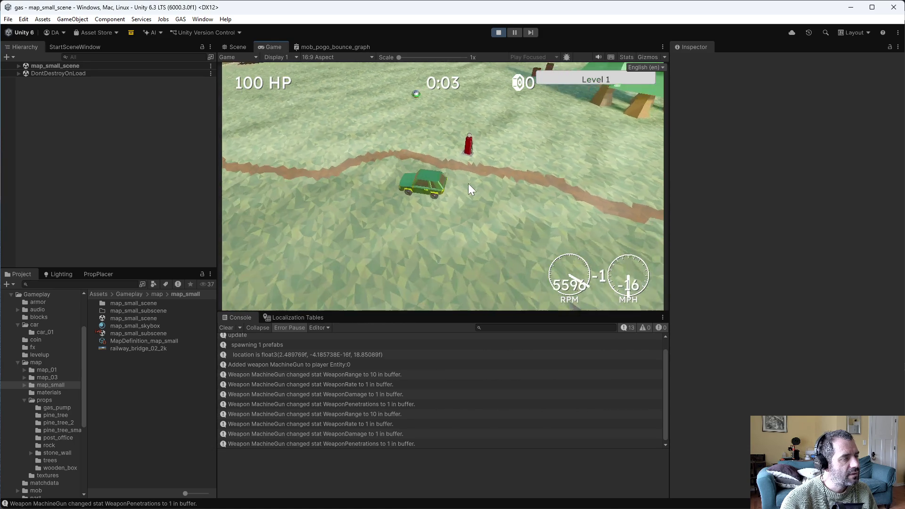
{"action": "key", "text": "w"}
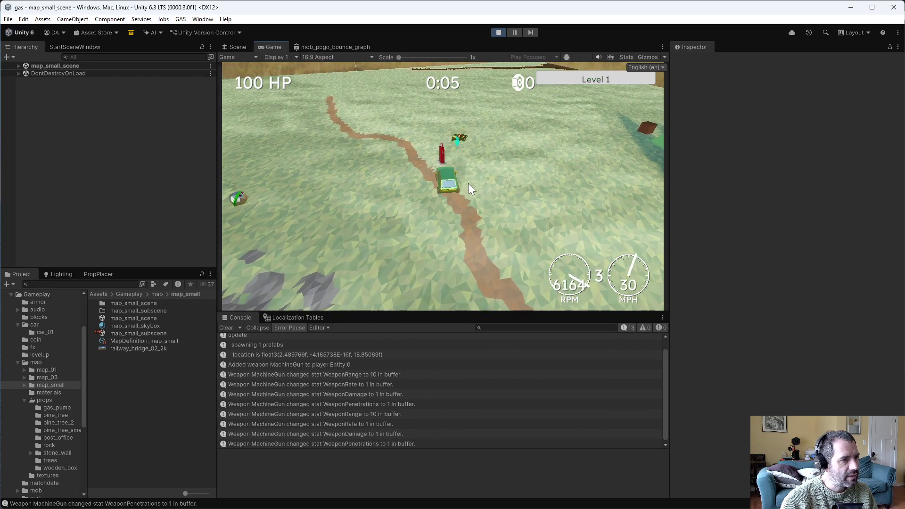
{"action": "key", "text": "w"}
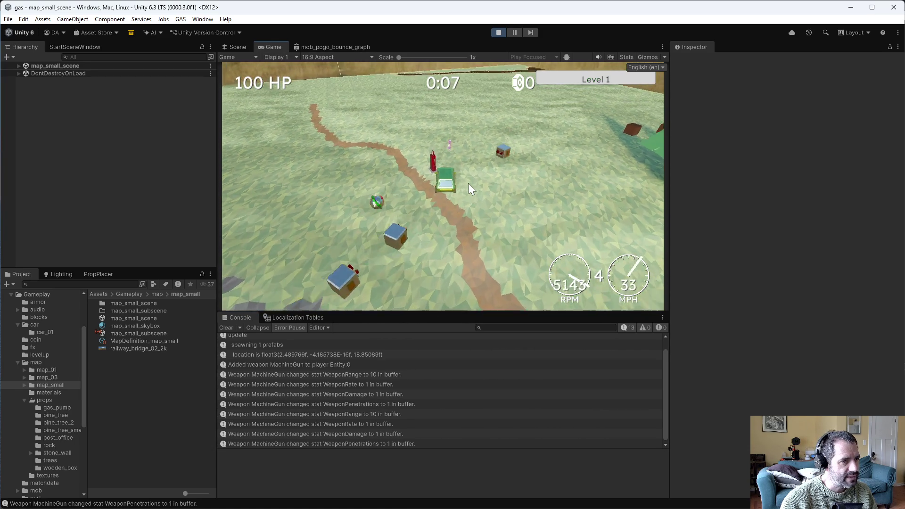
- Restart the small map, pause once loaded, and open Window > Entities > Hierarchy
{"action": "left_click", "coordinate": [497, 32]}
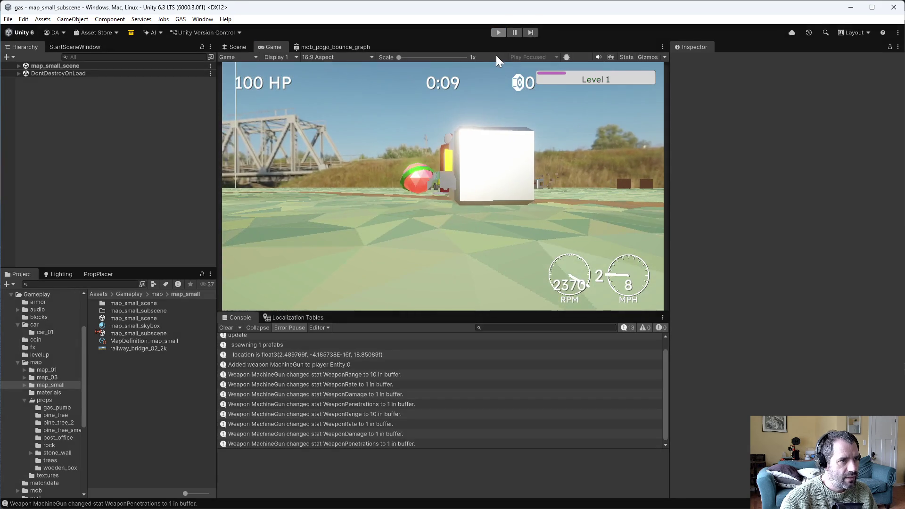
{"action": "left_click", "coordinate": [499, 32]}
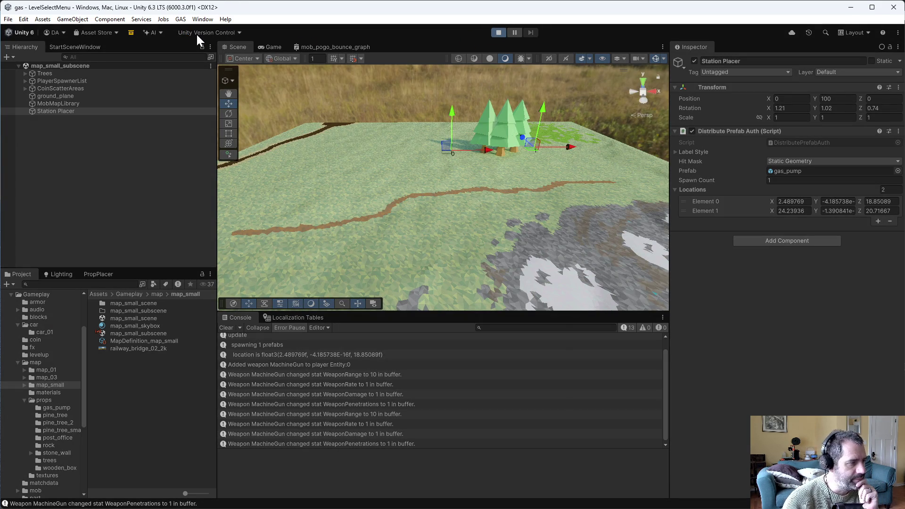
{"action": "left_click", "coordinate": [437, 262]}
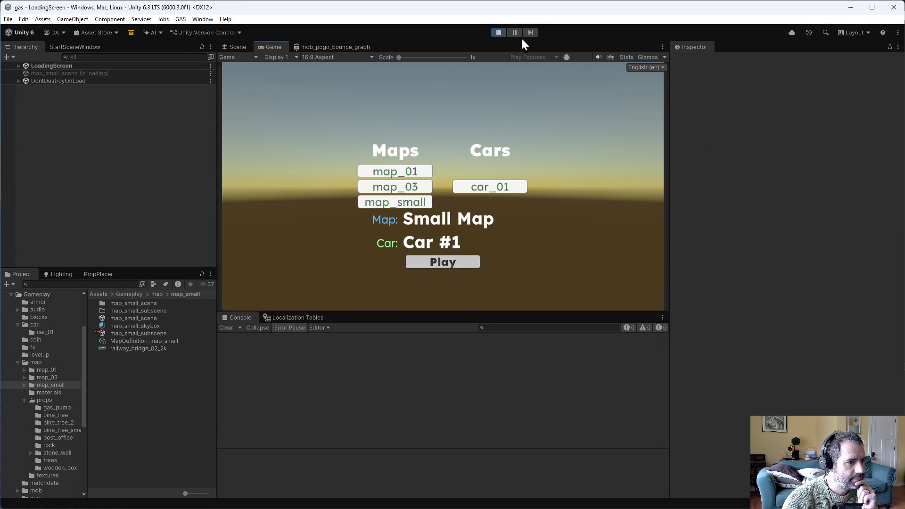
{"action": "left_click", "coordinate": [515, 33]}
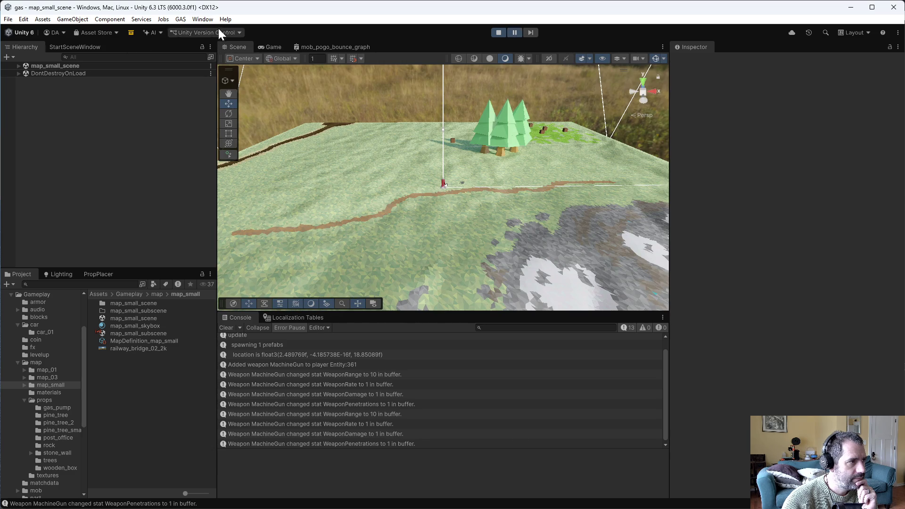
{"action": "left_click", "coordinate": [203, 19]}
{"action": "mouse_move", "coordinate": [283, 163]}
{"action": "left_click", "coordinate": [359, 165]}
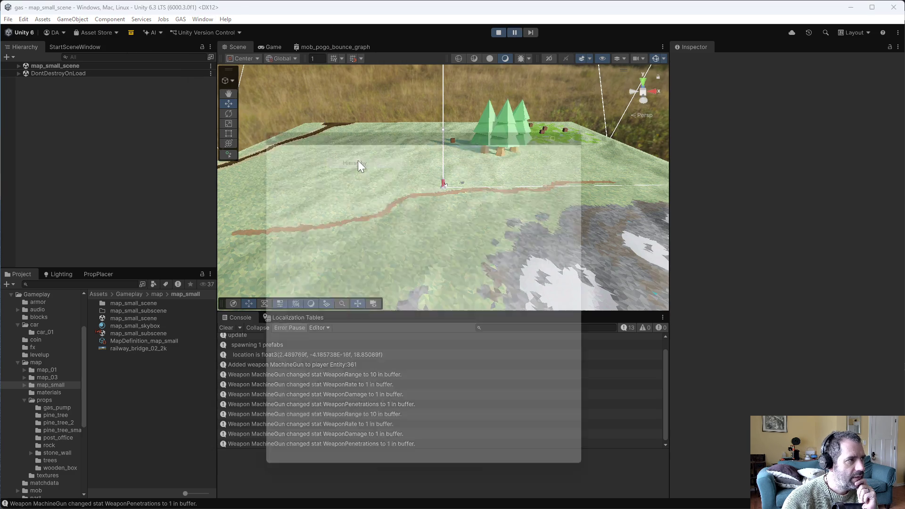
- Select Distributed Prefab 0 and move the Entities Hierarchy window aside
{"action": "scroll", "coordinate": [348, 368], "scroll_direction": "down", "scroll_amount": 15}
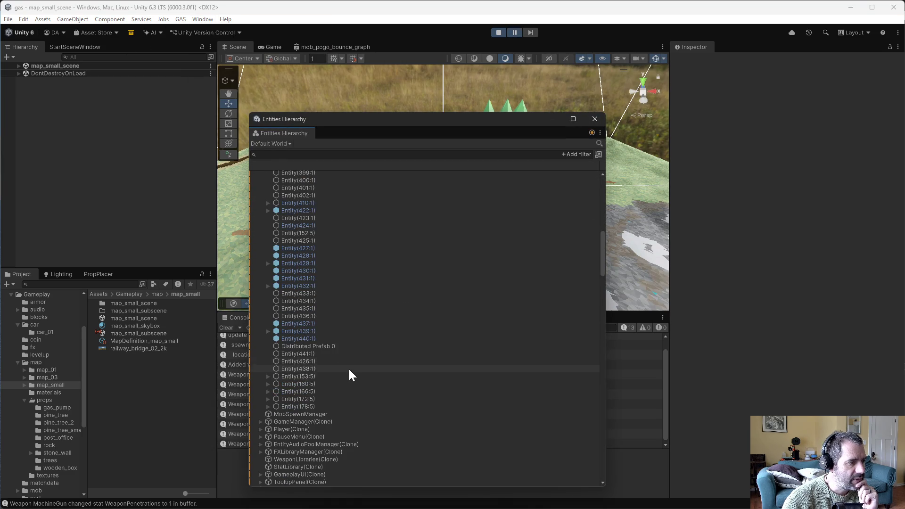
{"action": "left_click", "coordinate": [283, 245]}
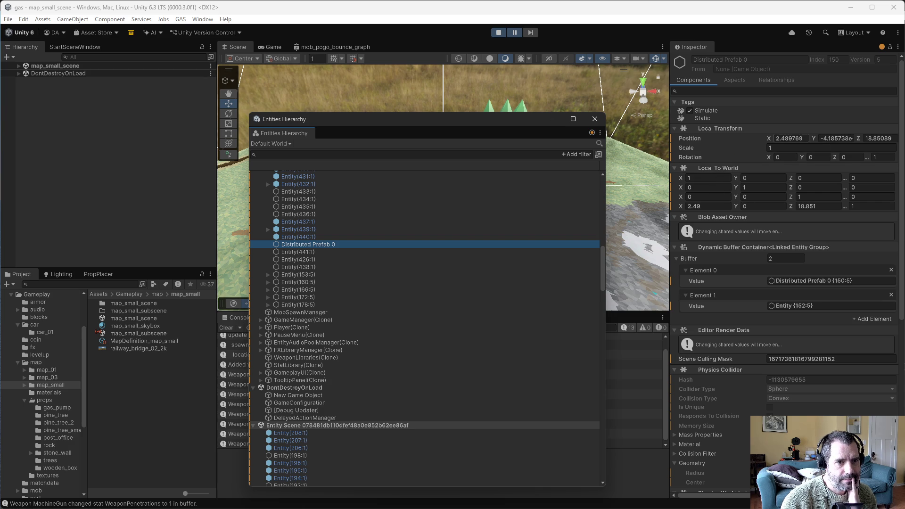
{"action": "left_click_drag", "start_coordinate": [506, 120], "coordinate": [662, 91]}
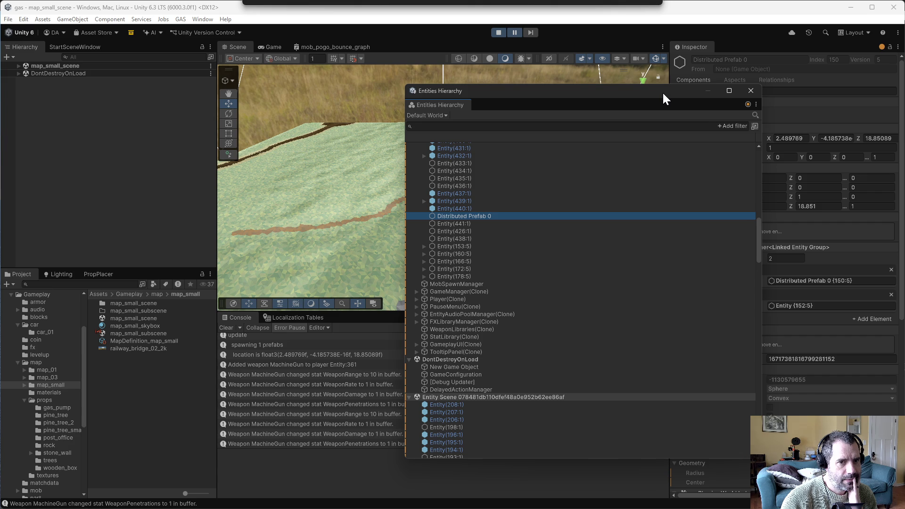
{"action": "left_click_drag", "start_coordinate": [662, 92], "coordinate": [652, 91]}
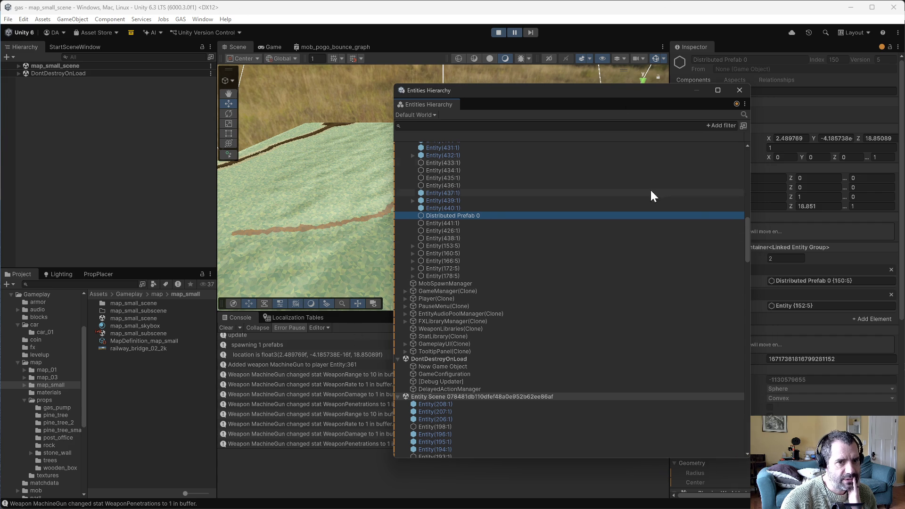
{"action": "left_click_drag", "start_coordinate": [657, 91], "coordinate": [469, 95]}
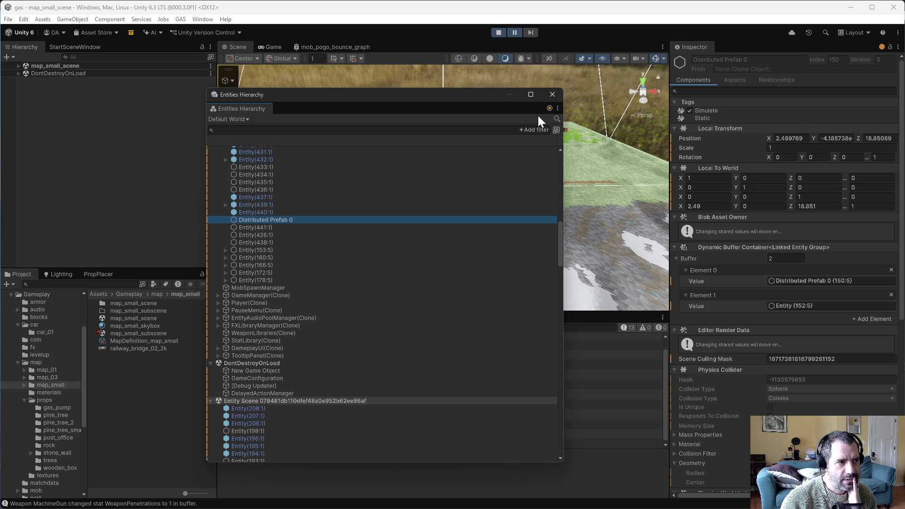
{"action": "mouse_move", "coordinate": [384, 99]}
{"action": "left_mouse_down"}
{"action": "mouse_move", "coordinate": [708, 111]}
{"action": "mouse_move", "coordinate": [414, 115]}
{"action": "mouse_move", "coordinate": [379, 109]}
{"action": "mouse_move", "coordinate": [378, 100]}
{"action": "left_mouse_up"}
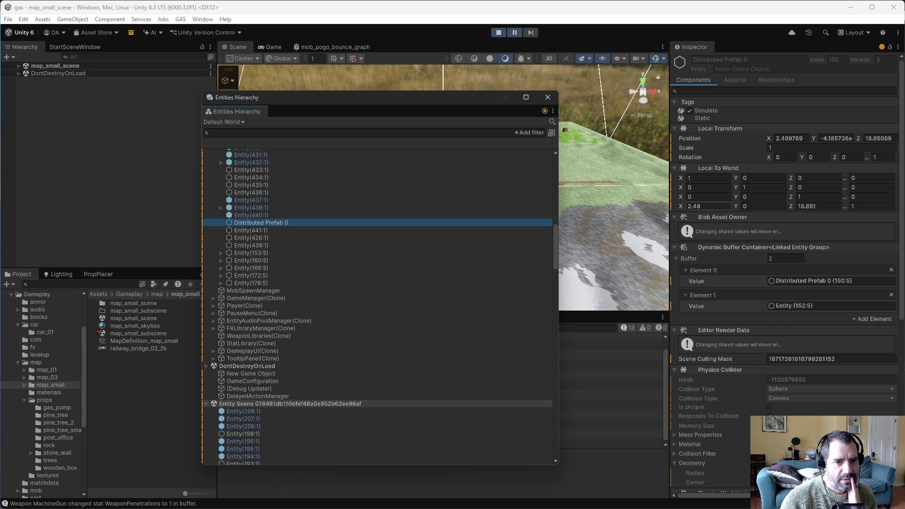
- Review Distributed Prefab 0's components in the Inspector, then focus the hierarchy search field
{"action": "scroll", "coordinate": [732, 373], "scroll_direction": "down", "scroll_amount": 5}
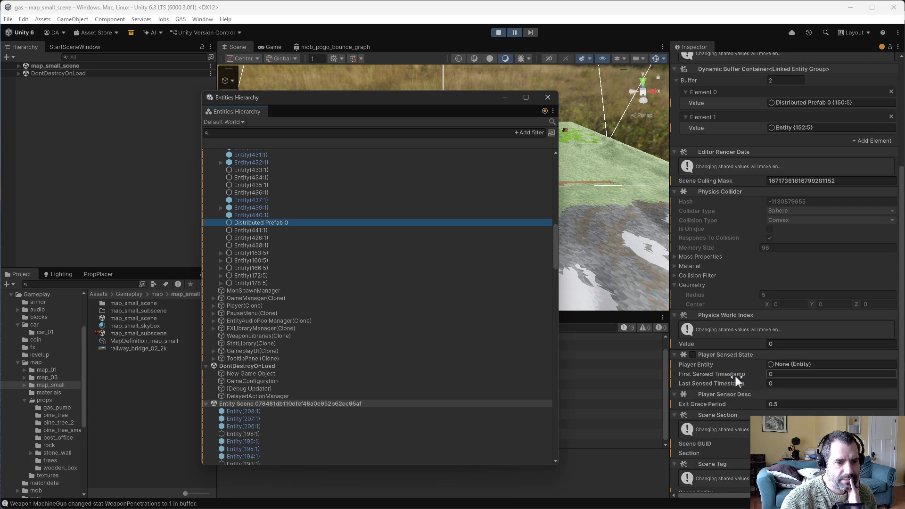
{"action": "scroll", "coordinate": [734, 374], "scroll_direction": "down", "scroll_amount": 3}
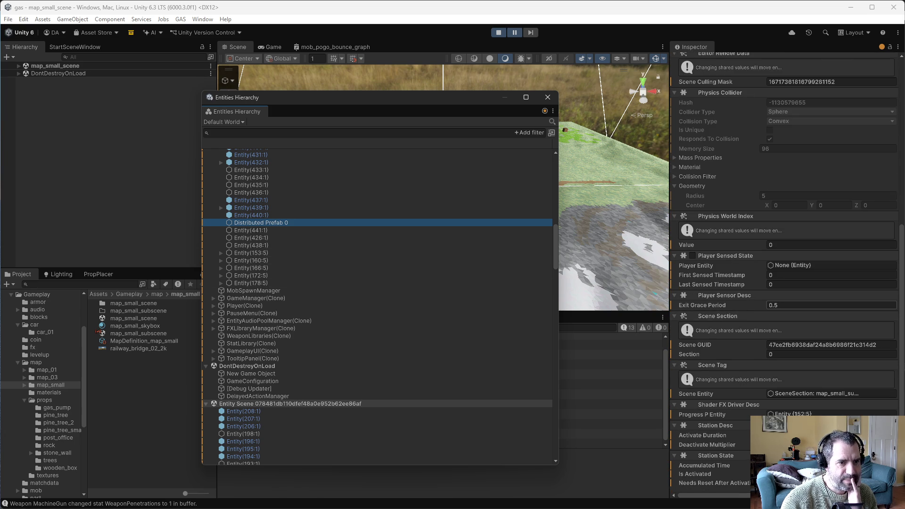
{"action": "scroll", "coordinate": [765, 311], "scroll_direction": "up", "scroll_amount": 8}
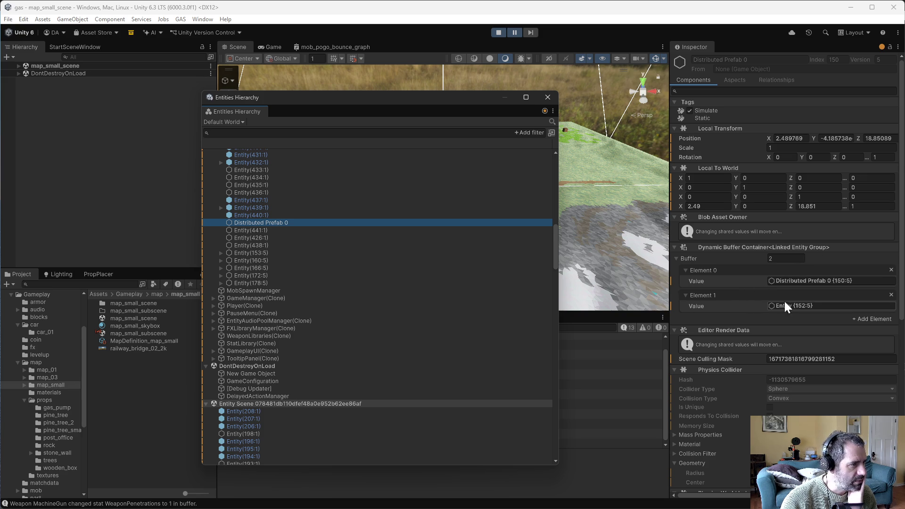
{"action": "scroll", "coordinate": [337, 278], "scroll_direction": "up", "scroll_amount": 10}
{"action": "scroll", "coordinate": [347, 289], "scroll_direction": "up", "scroll_amount": 3}
{"action": "scroll", "coordinate": [352, 307], "scroll_direction": "down", "scroll_amount": 9}
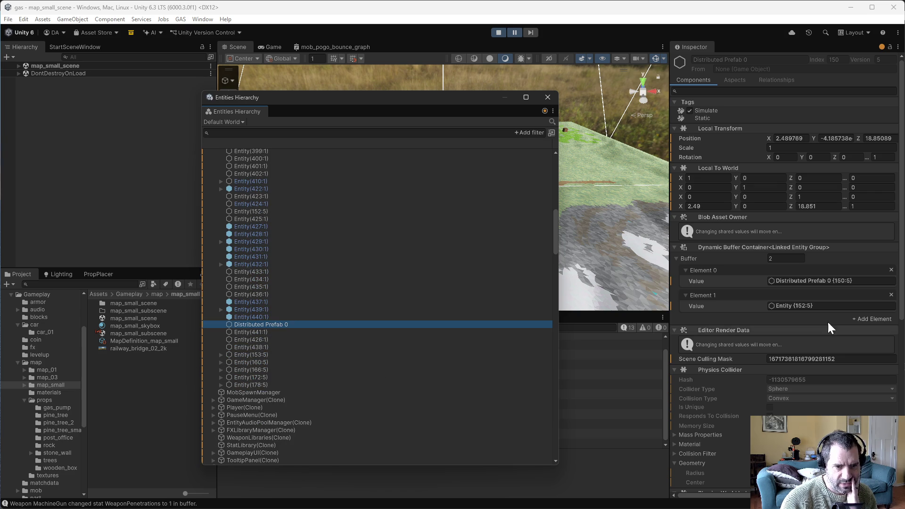
{"action": "scroll", "coordinate": [342, 358], "scroll_direction": "down", "scroll_amount": 10}
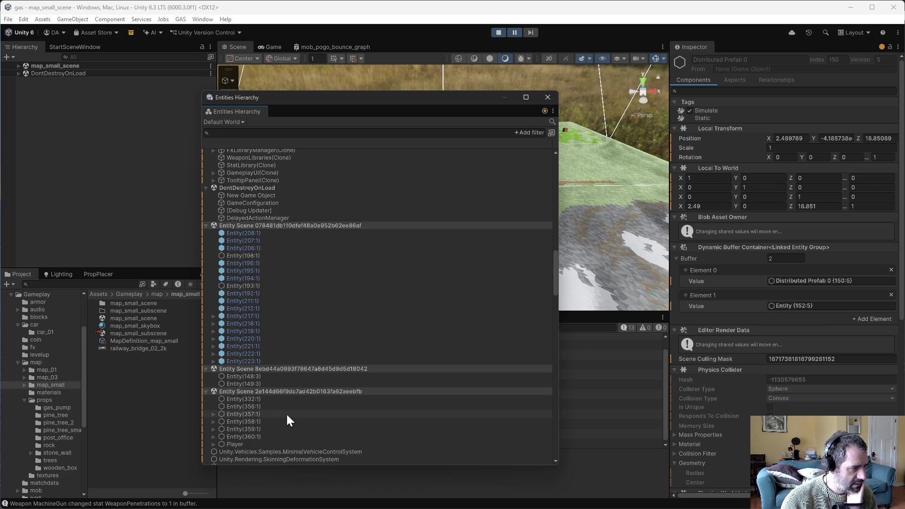
{"action": "left_click", "coordinate": [323, 132]}
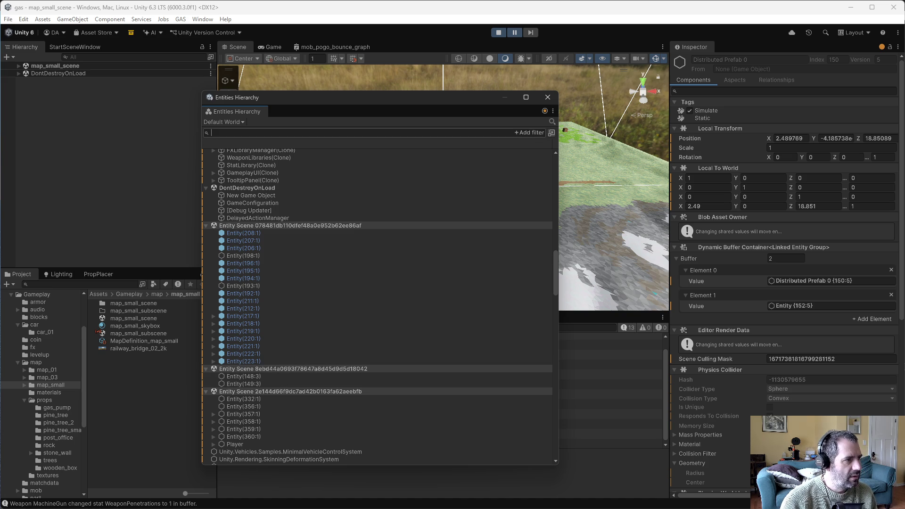
- Filter the Entities Hierarchy by 152 and inspect Entity(152:5)'s components
{"action": "type", "text": "152"}
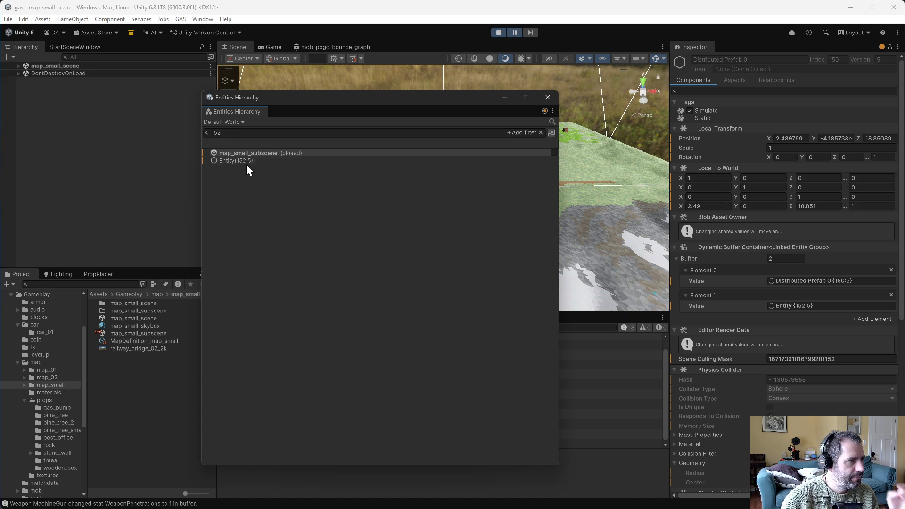
{"action": "left_click", "coordinate": [245, 160]}
{"action": "left_click", "coordinate": [245, 160]}
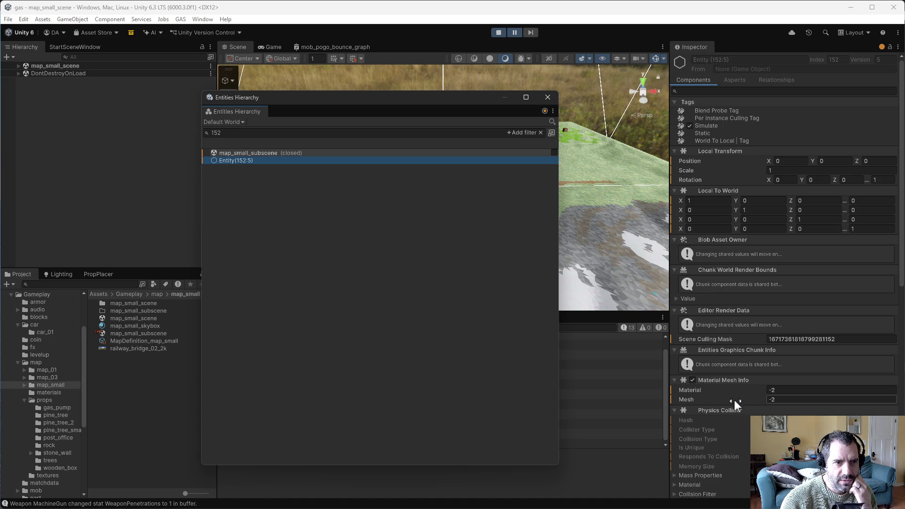
{"action": "scroll", "coordinate": [733, 397], "scroll_direction": "down", "scroll_amount": 3}
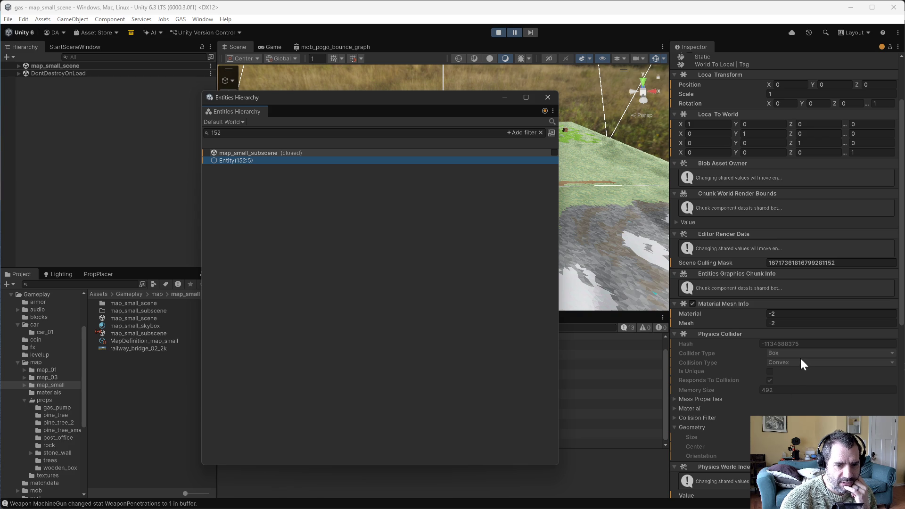
{"action": "scroll", "coordinate": [800, 359], "scroll_direction": "down", "scroll_amount": 3}
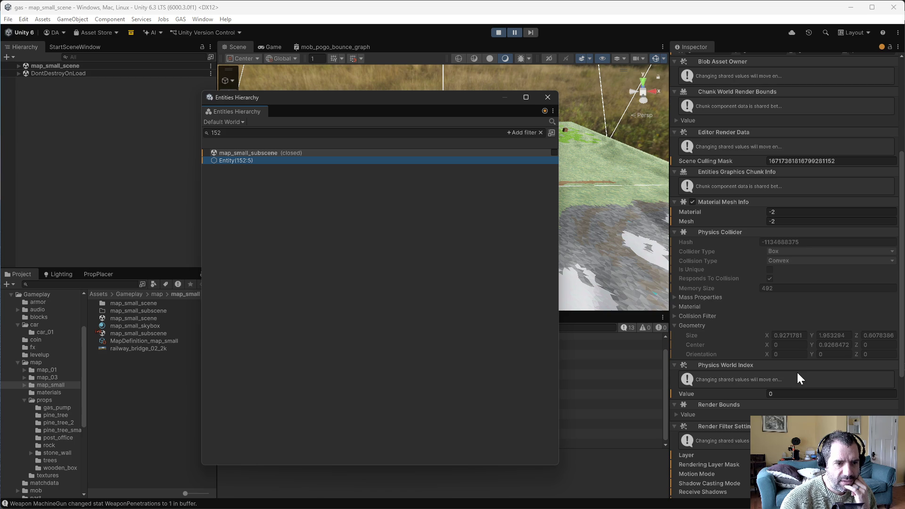
{"action": "scroll", "coordinate": [784, 404], "scroll_direction": "down", "scroll_amount": 3}
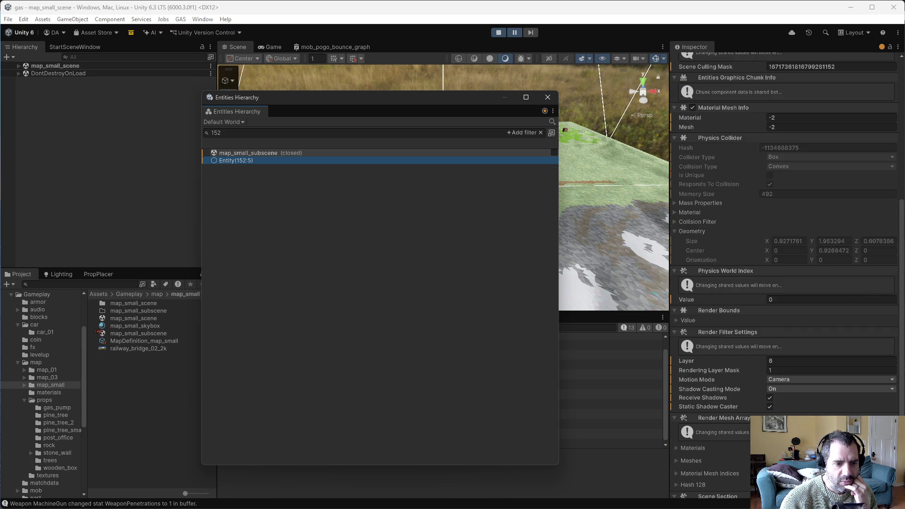
{"action": "scroll", "coordinate": [784, 283], "scroll_direction": "up", "scroll_amount": 8}
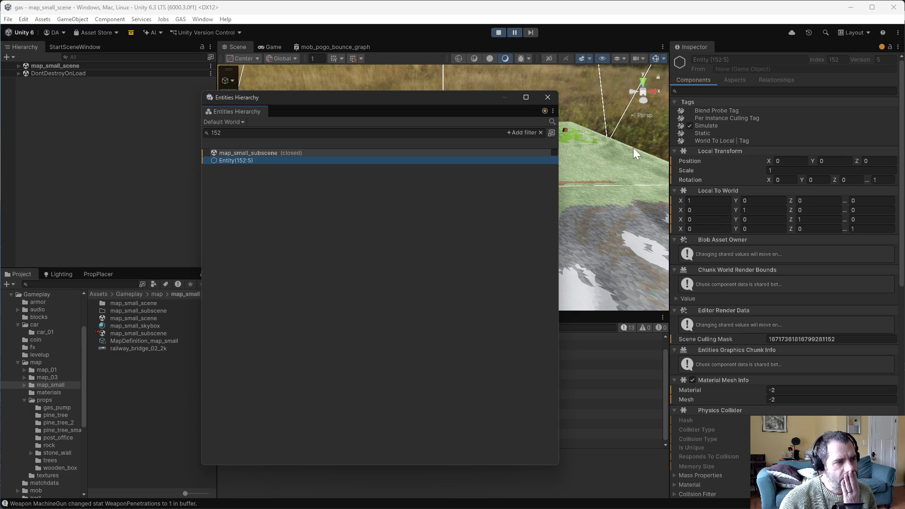
- Close the Entities Hierarchy, drive briefly, then stop Play mode
{"action": "left_click", "coordinate": [548, 98]}
{"action": "left_click", "coordinate": [516, 33]}
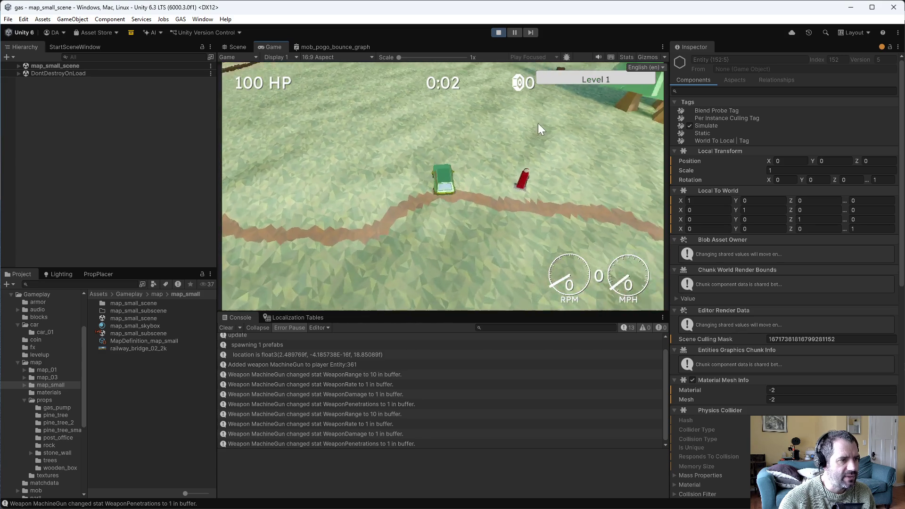
{"action": "key", "text": "w"}
{"action": "key", "text": "d"}
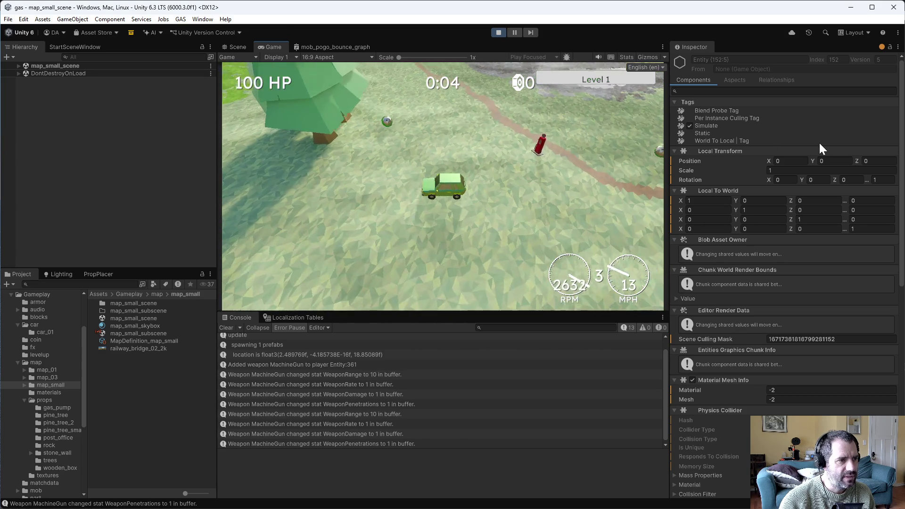
{"action": "key", "text": "s"}
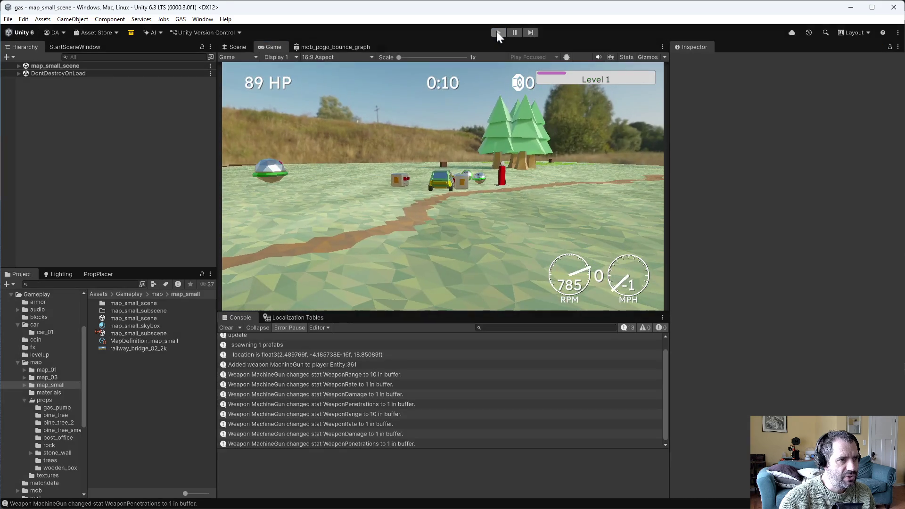
{"action": "left_click", "coordinate": [497, 32]}
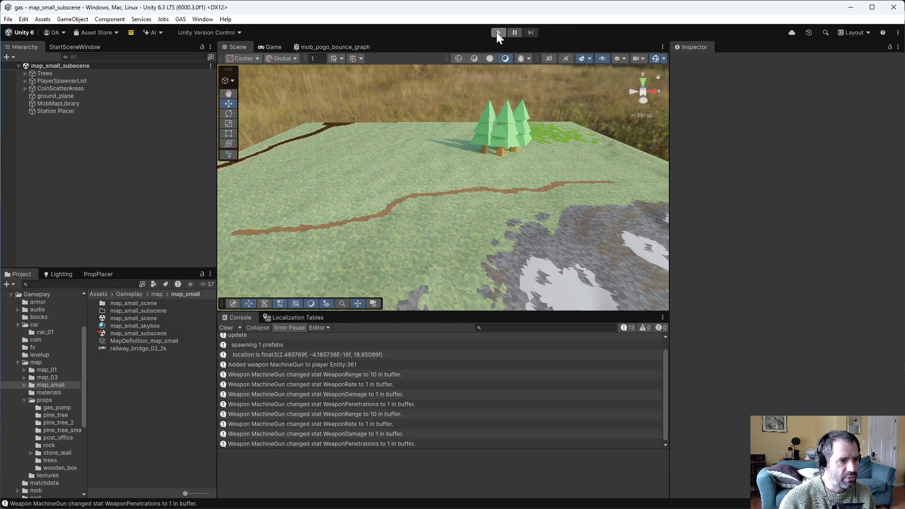
- Show DistributePrefabAuth.cs in the left Emacs pane and mark its PrefabEntity assignment line
{"action": "key", "text": "alt+Tab"}
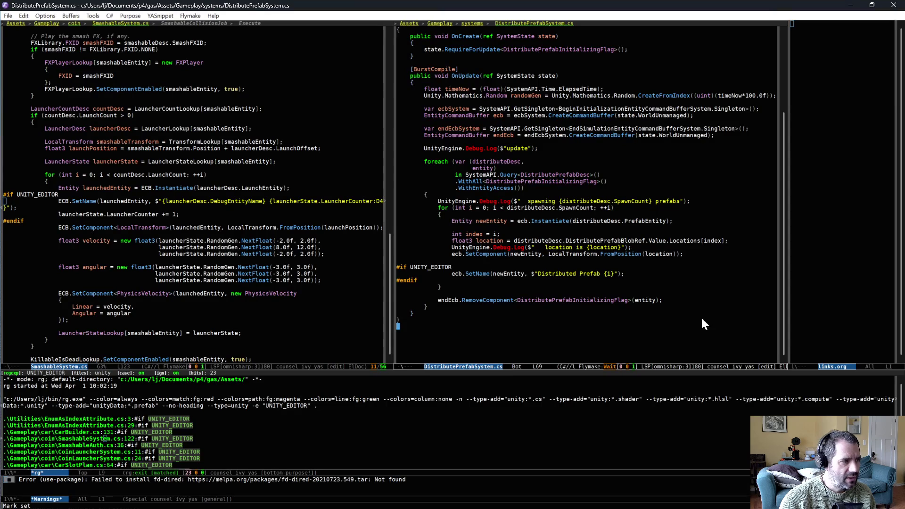
{"action": "left_click", "coordinate": [179, 231]}
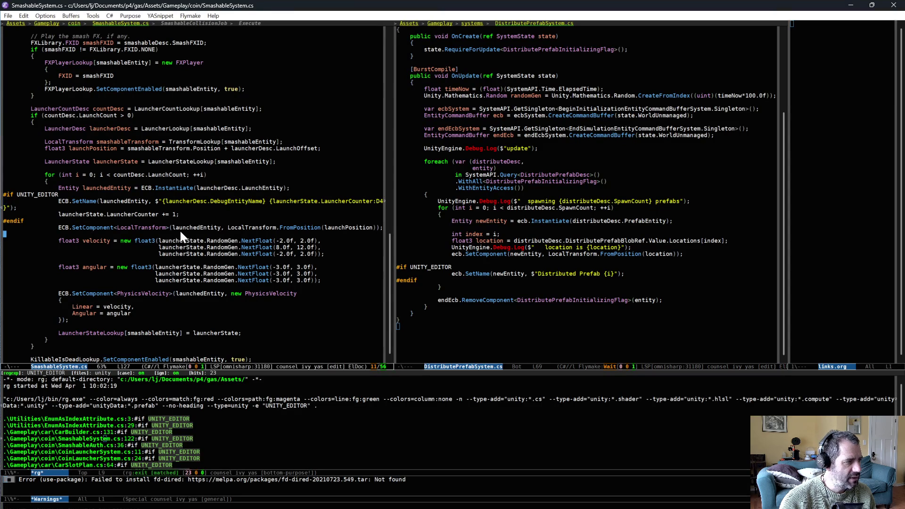
{"action": "key", "text": "ctrl+x"}
{"action": "key", "text": "b"}
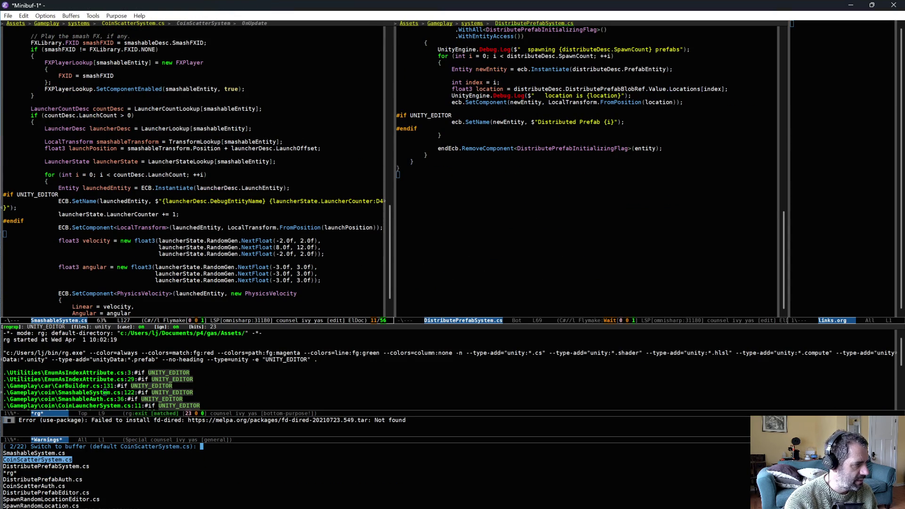
{"action": "key", "text": "Down"}
{"action": "key", "text": "Down"}
{"action": "key", "text": "Down"}
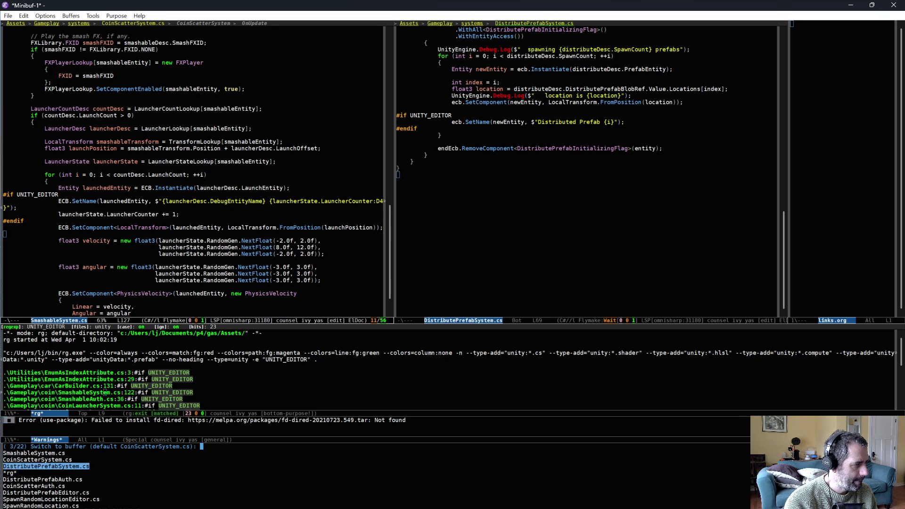
{"action": "key", "text": "Return"}
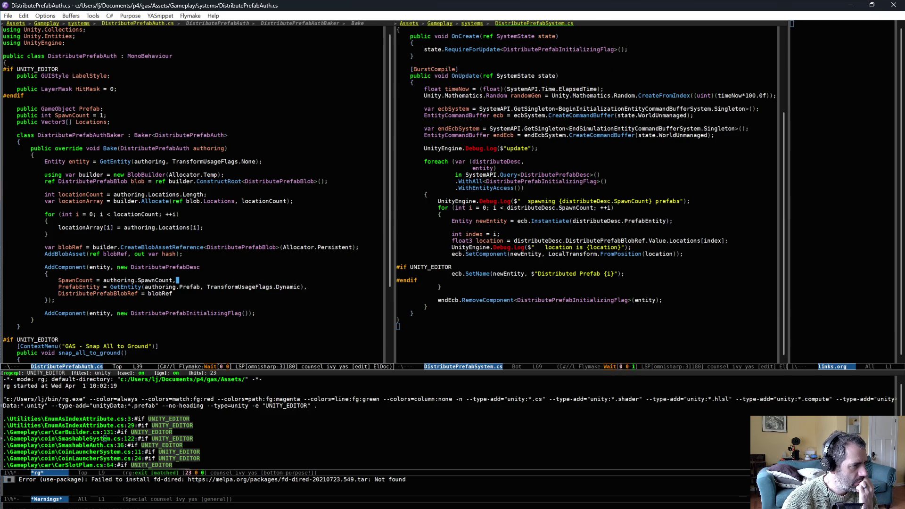
{"action": "key", "text": "Down"}
{"action": "key", "text": "ctrl+a"}
{"action": "key", "text": "ctrl+space"}
{"action": "key", "text": "Down"}
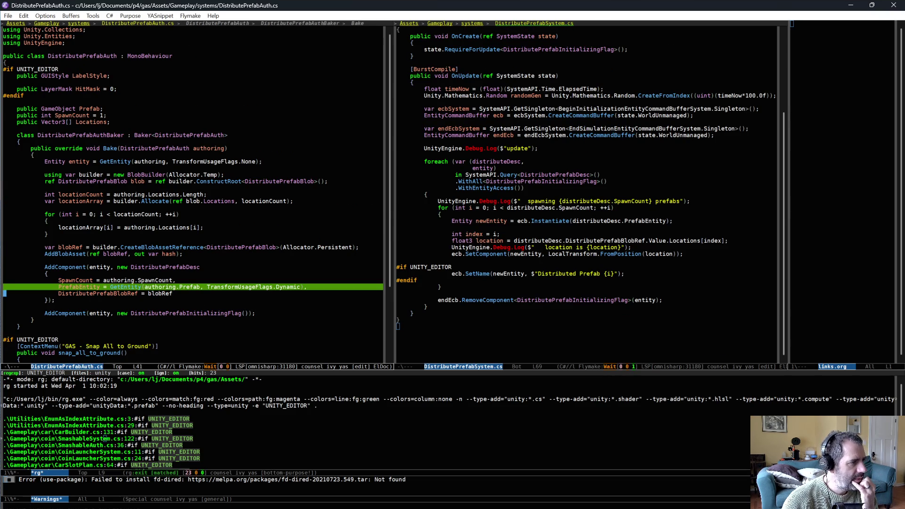
{"action": "key", "text": "alt+w"}
{"action": "key", "text": "Up"}
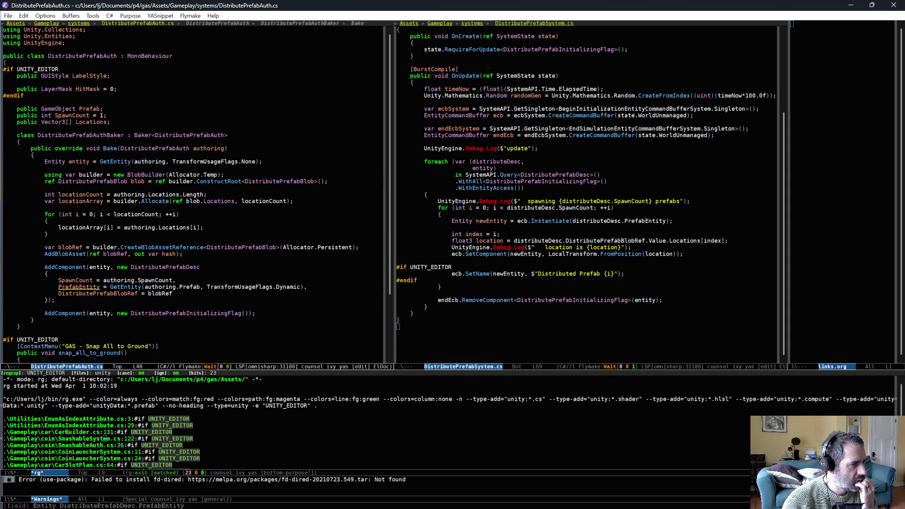
{"action": "key", "text": "alt+Tab"}
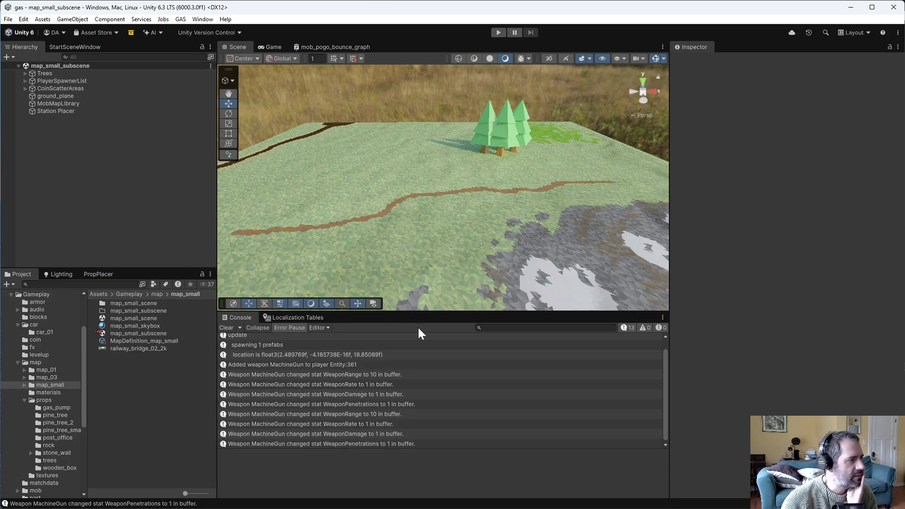
- Open the gas_pump prefab and inspect its root and child objects
{"action": "left_click", "coordinate": [59, 408]}
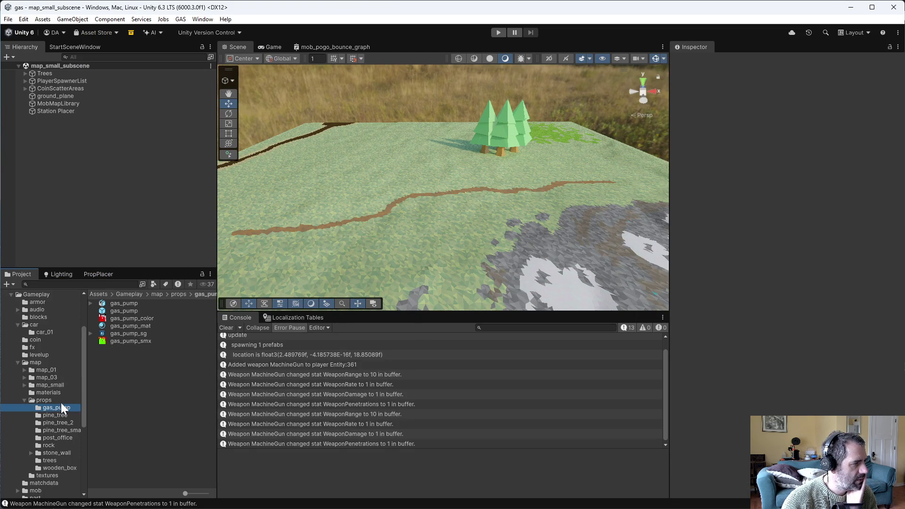
{"action": "double_click", "coordinate": [129, 311]}
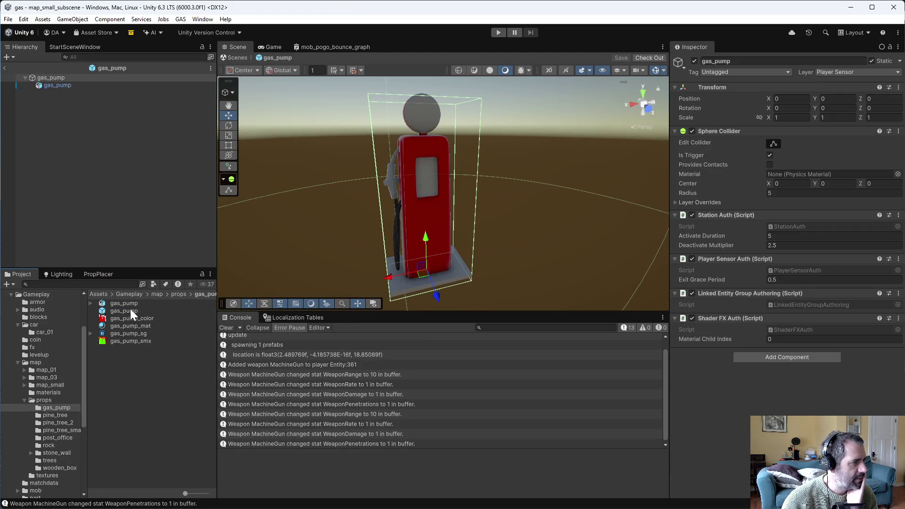
{"action": "left_click", "coordinate": [63, 87]}
{"action": "left_click", "coordinate": [62, 77]}
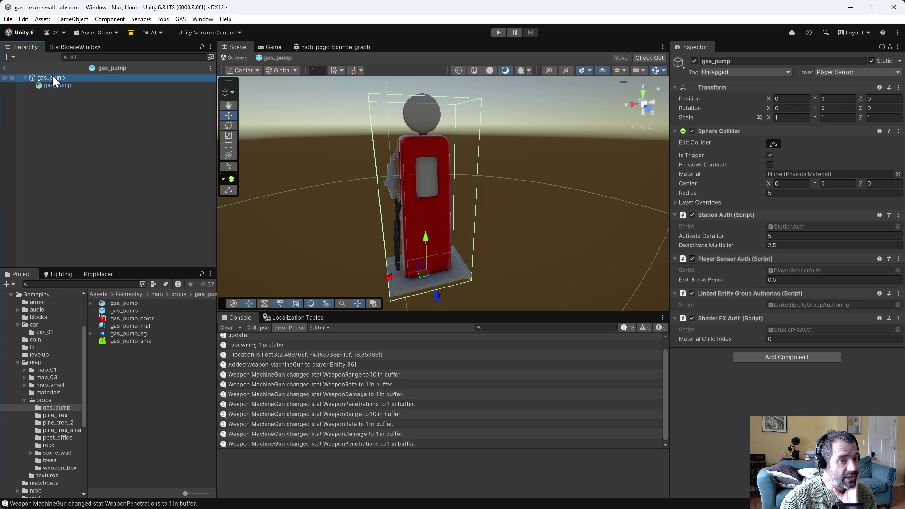
{"action": "left_click", "coordinate": [52, 85]}
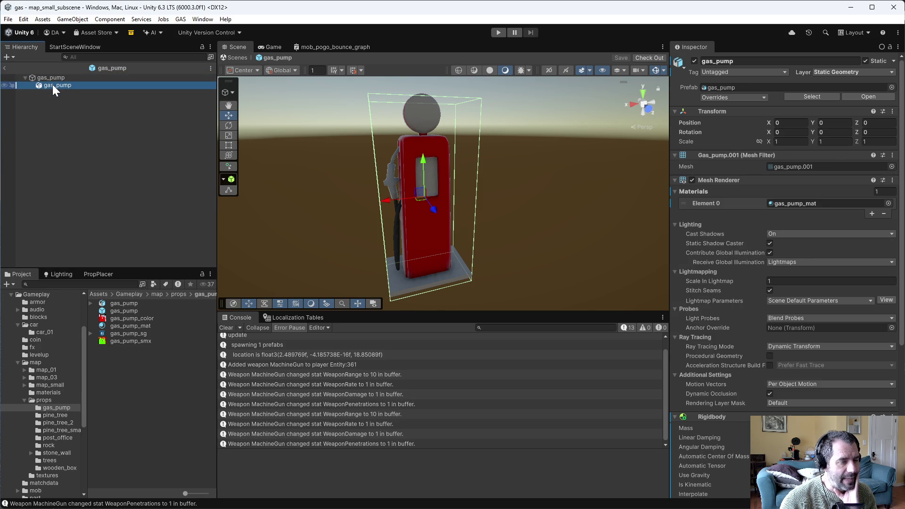
- Recheck the child, prefab asset and root's radius-5 trigger Sphere Collider, Station Auth, Player Sensor Auth
{"action": "scroll", "coordinate": [764, 351], "scroll_direction": "down", "scroll_amount": 10}
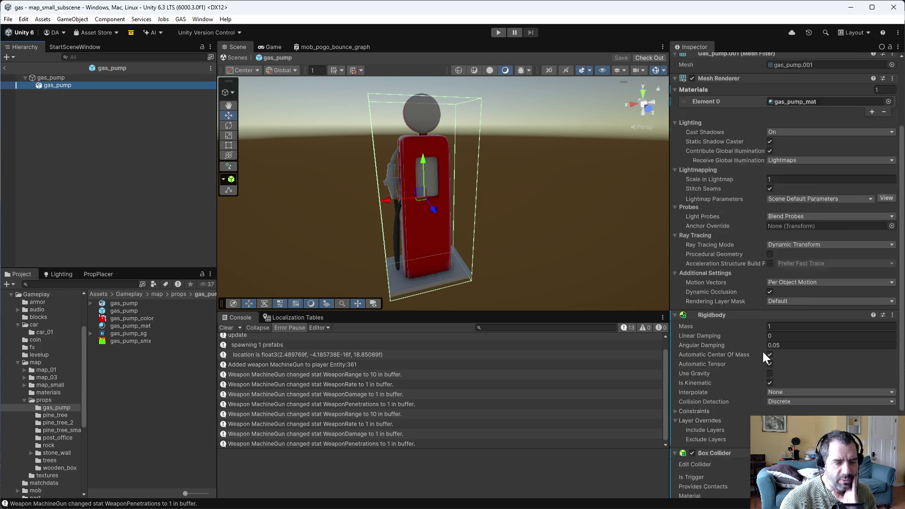
{"action": "scroll", "coordinate": [771, 350], "scroll_direction": "up", "scroll_amount": 10}
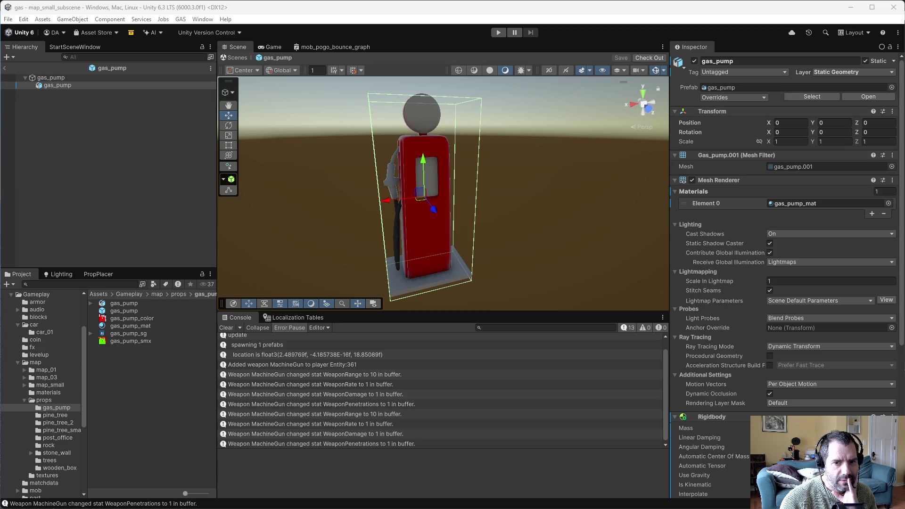
{"action": "left_click", "coordinate": [58, 84]}
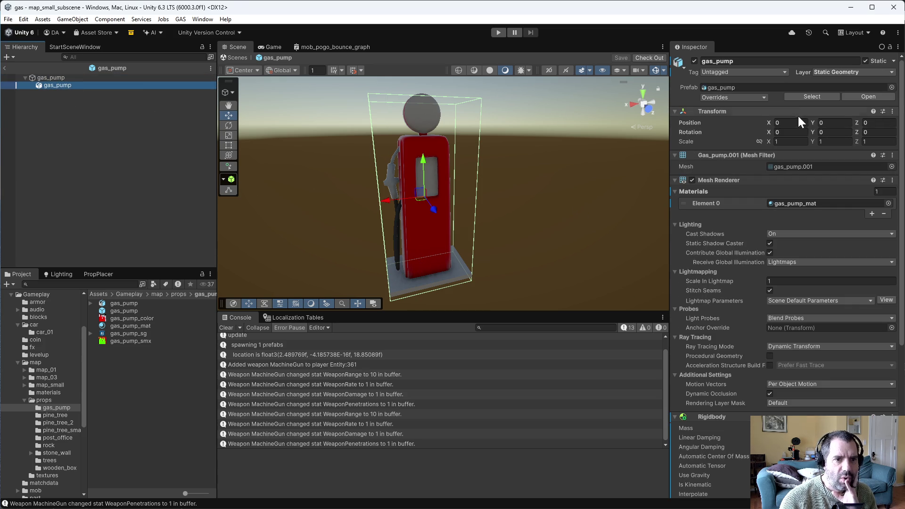
{"action": "left_click", "coordinate": [124, 311]}
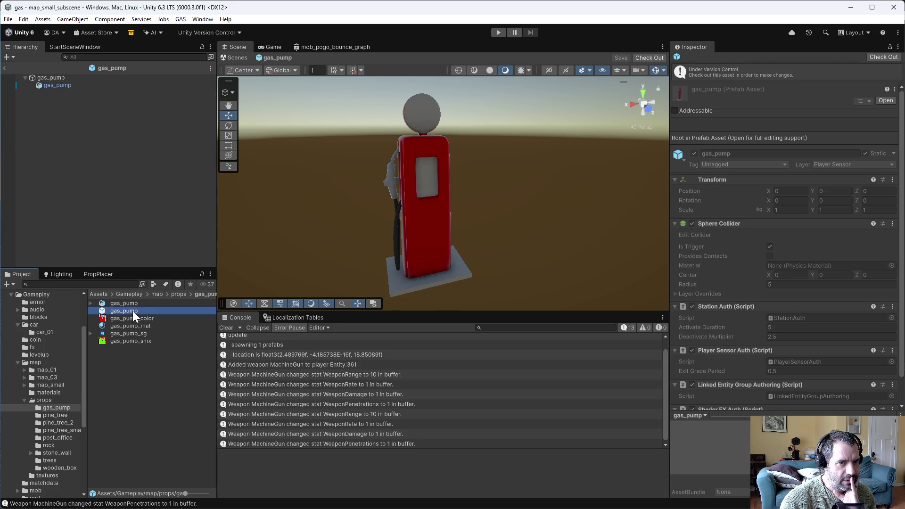
{"action": "left_click", "coordinate": [41, 78]}
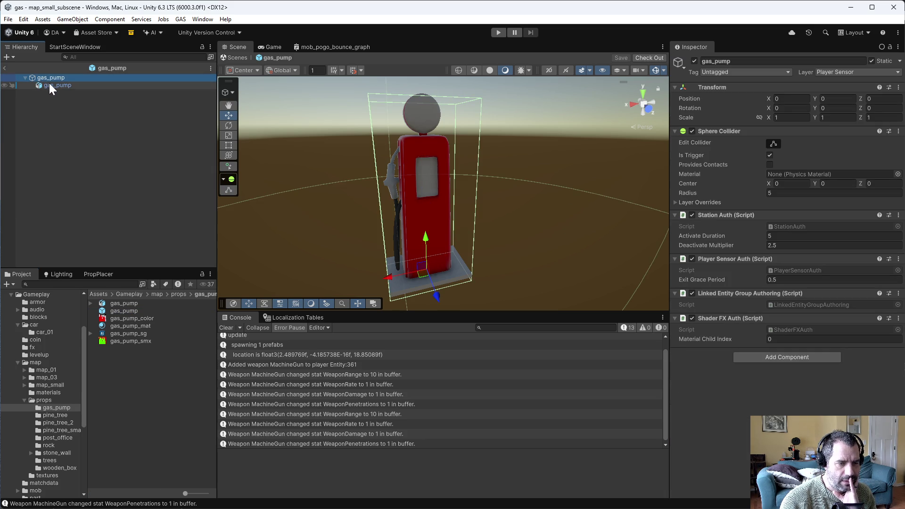
{"action": "scroll", "coordinate": [50, 429], "scroll_direction": "down", "scroll_amount": 3}
{"action": "scroll", "coordinate": [52, 432], "scroll_direction": "down", "scroll_amount": 6}
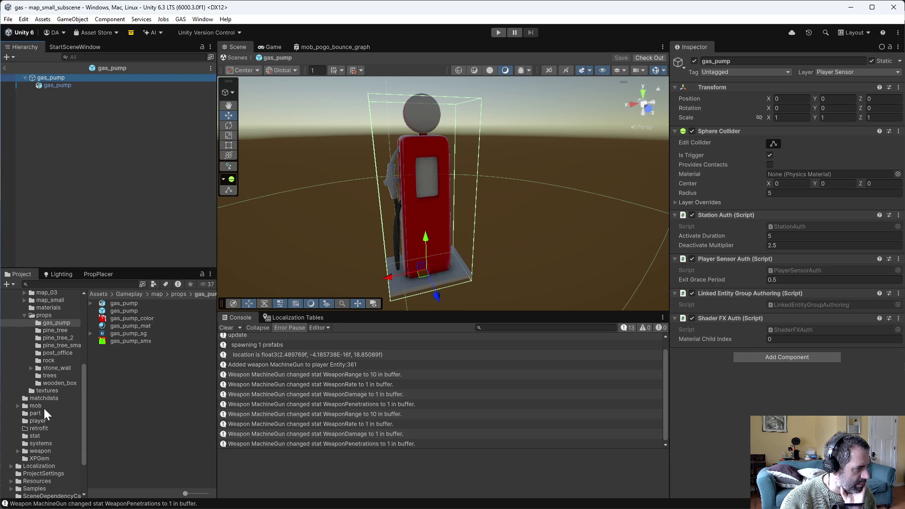
{"action": "scroll", "coordinate": [48, 416], "scroll_direction": "up", "scroll_amount": 9}
{"action": "left_click", "coordinate": [33, 337]}
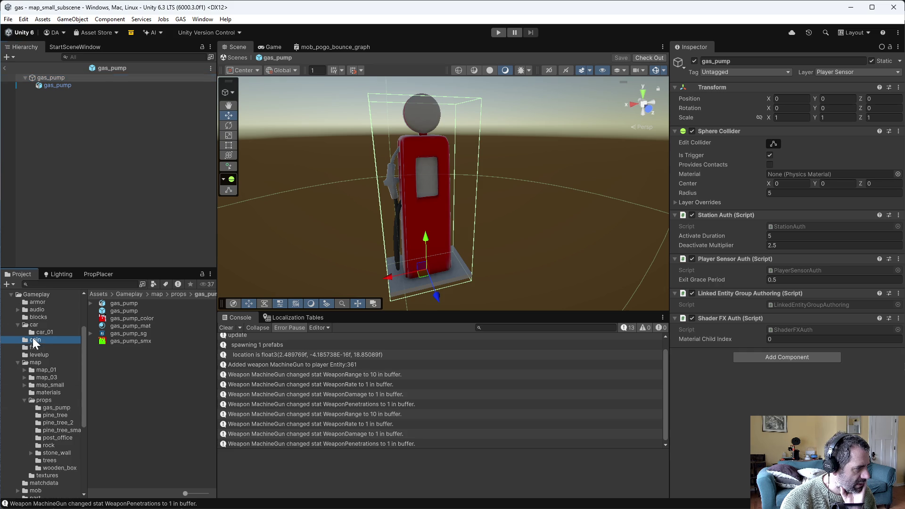
- Open the coin prefab, then wooden_box, inspecting its LOD child and Smashable Auth root
{"action": "left_click", "coordinate": [116, 303]}
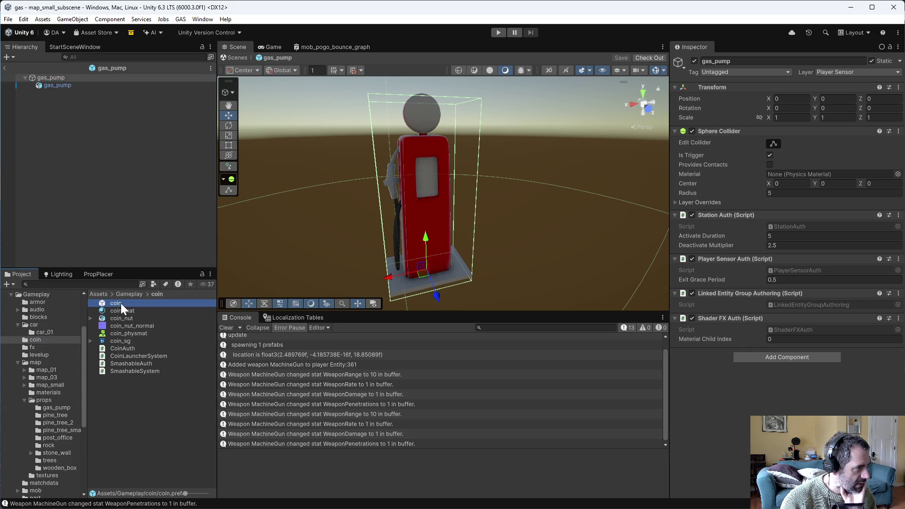
{"action": "double_click", "coordinate": [120, 304]}
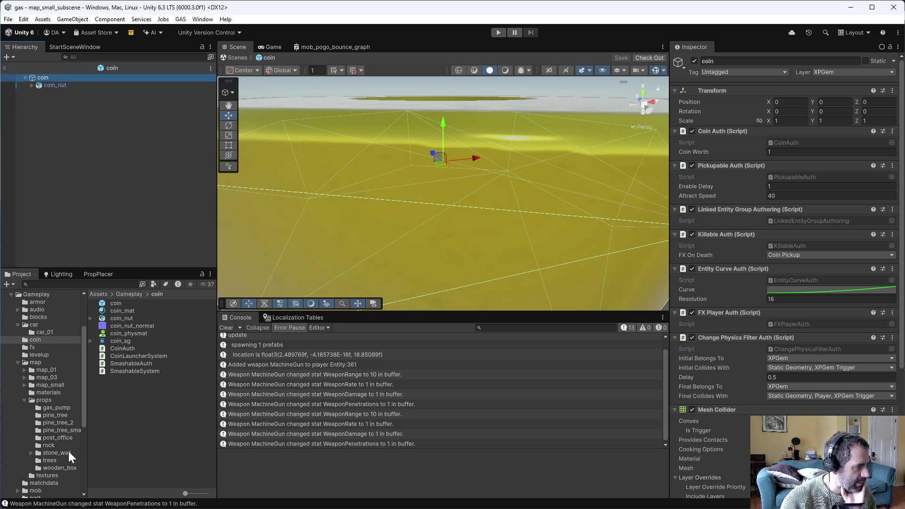
{"action": "left_click", "coordinate": [67, 468]}
{"action": "double_click", "coordinate": [125, 309]}
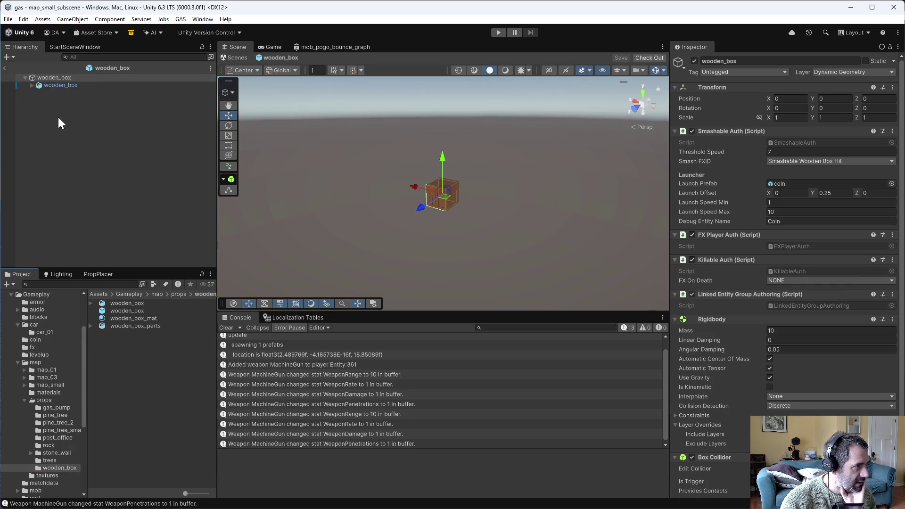
{"action": "left_click", "coordinate": [54, 85]}
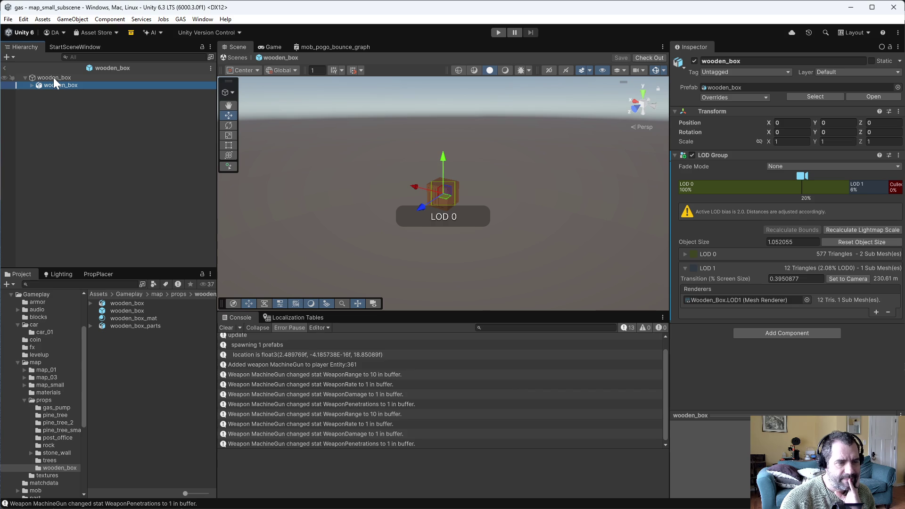
{"action": "left_click", "coordinate": [54, 77]}
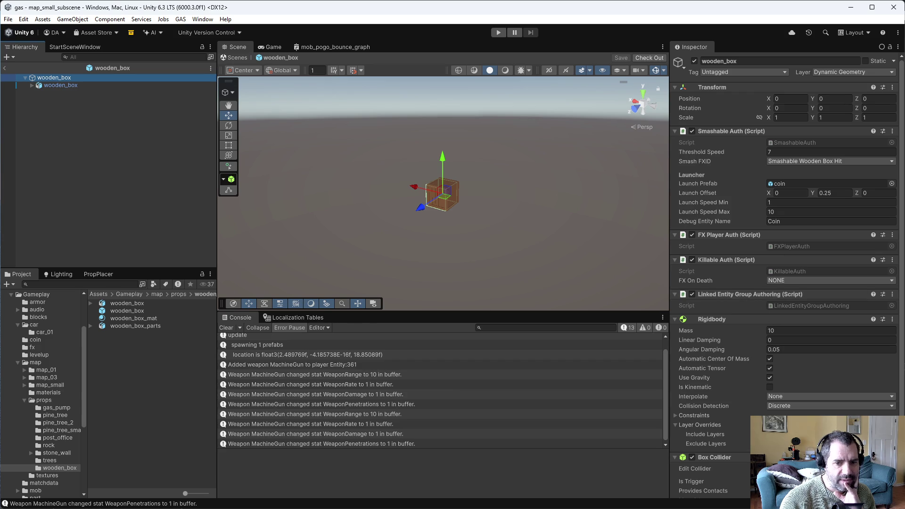
{"action": "key", "text": "alt+Tab"}
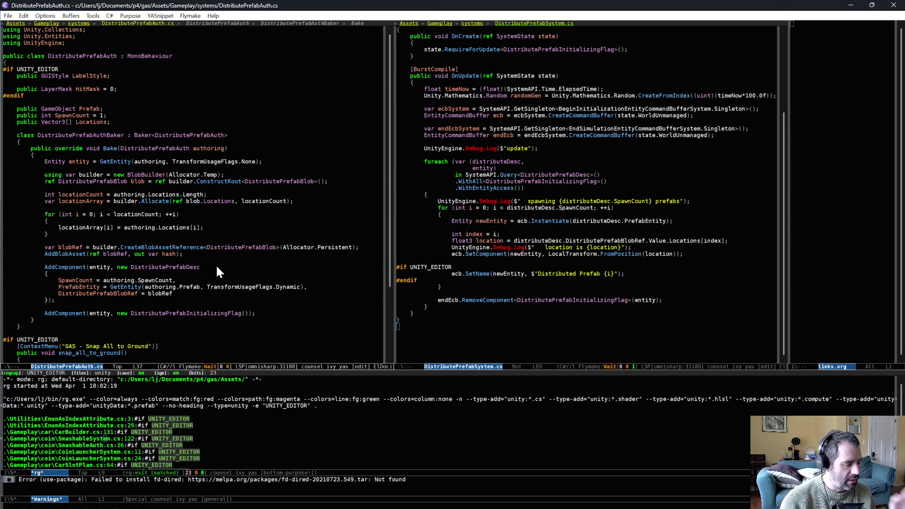
- Show CoinScatterAuth.cs in Emacs's left pane and mark ScatterEntity near its GetEntity call
{"action": "key", "text": "alt+Tab"}
{"action": "key", "text": "alt+Tab"}
{"action": "left_click", "coordinate": [189, 241]}
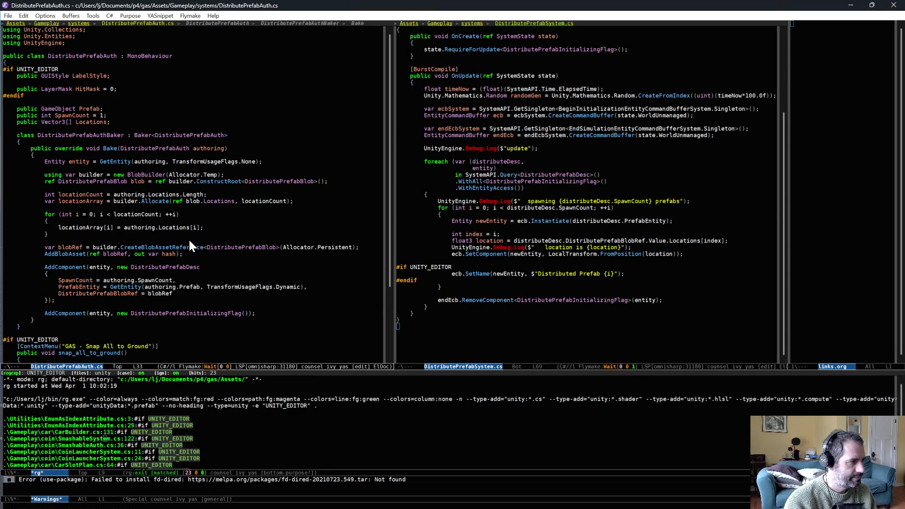
{"action": "key", "text": "ctrl+x"}
{"action": "type", "text": "bcoin"}
{"action": "key", "text": "Return"}
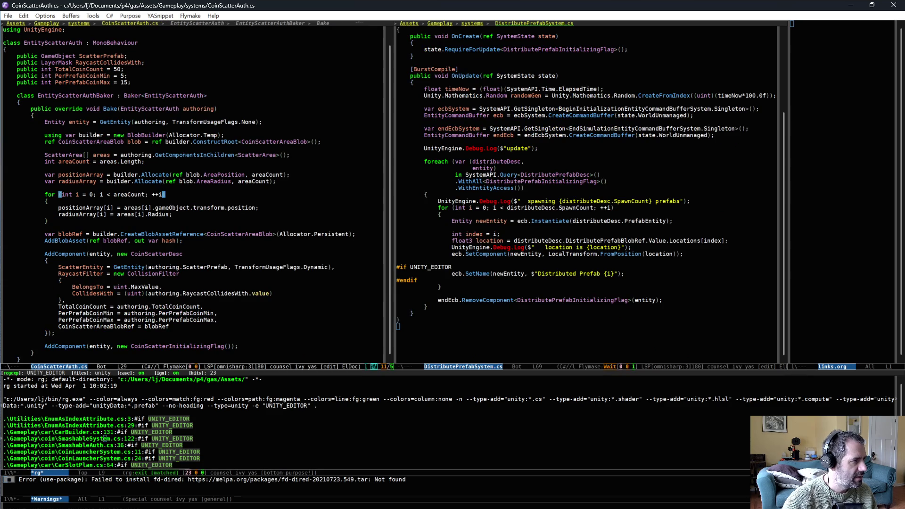
{"action": "left_click", "coordinate": [132, 267]}
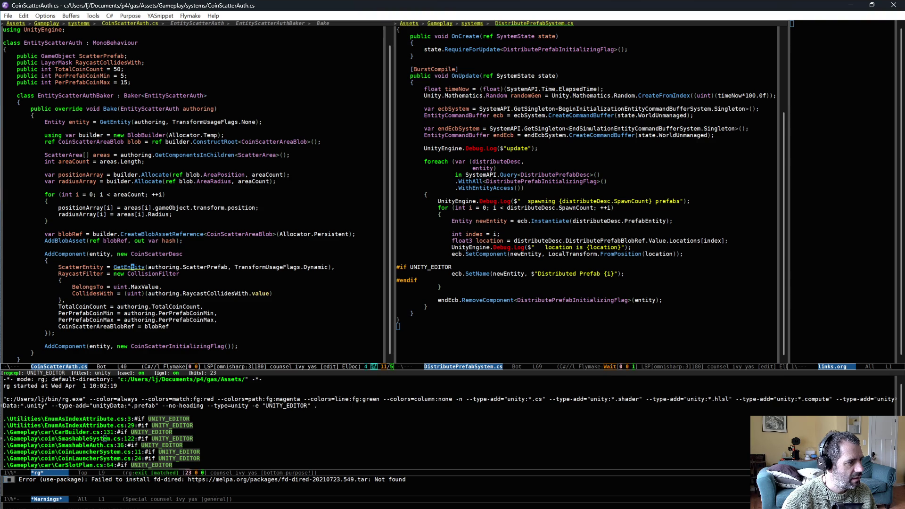
{"action": "scroll", "coordinate": [209, 292], "scroll_direction": "up", "scroll_amount": 2}
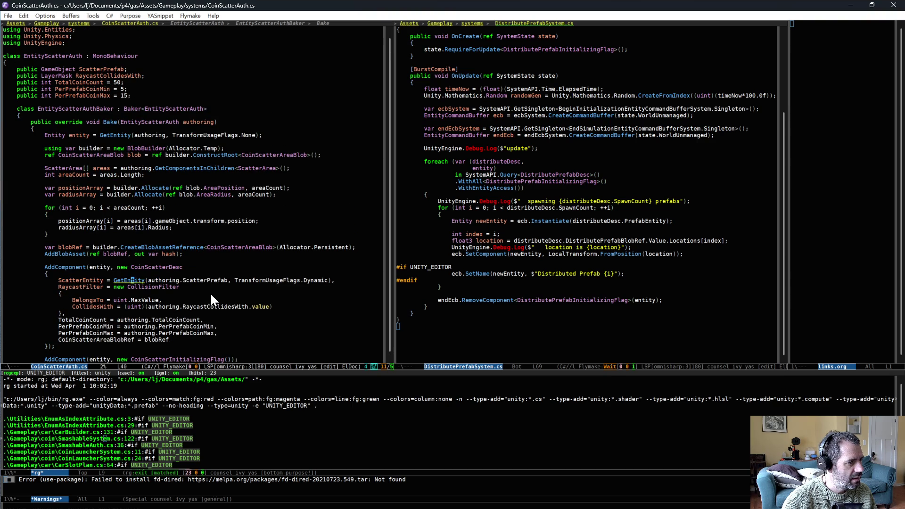
{"action": "key", "text": "alt+b"}
{"action": "key", "text": "alt+b"}
{"action": "key", "text": "ctrl+space"}
{"action": "key", "text": "alt+f"}
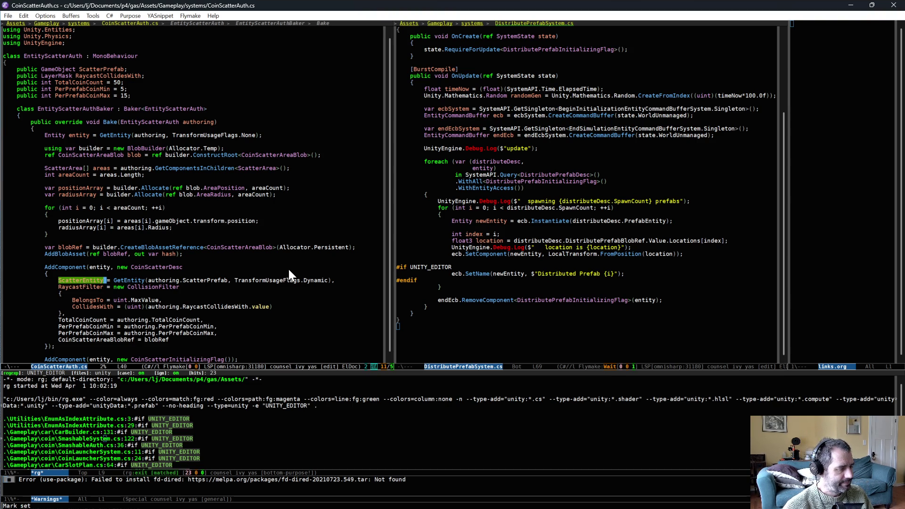
- Flip the left pane between DistributePrefabAuth.cs and CoinScatterAuth.cs, ending on DistributePrefabAuth.cs
{"action": "key", "text": "ctrl+x"}
{"action": "key", "text": "Left"}
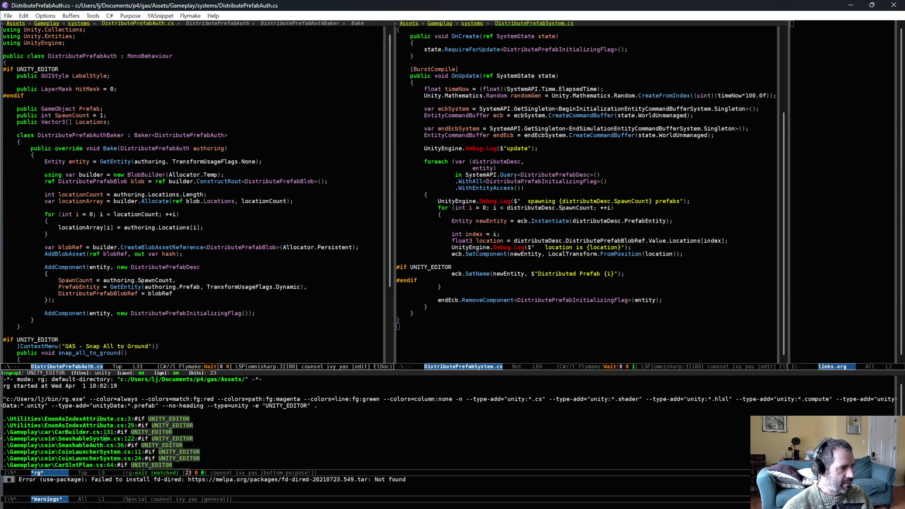
{"action": "left_click", "coordinate": [311, 282]}
{"action": "key", "text": "ctrl+x"}
{"action": "key", "text": "Right"}
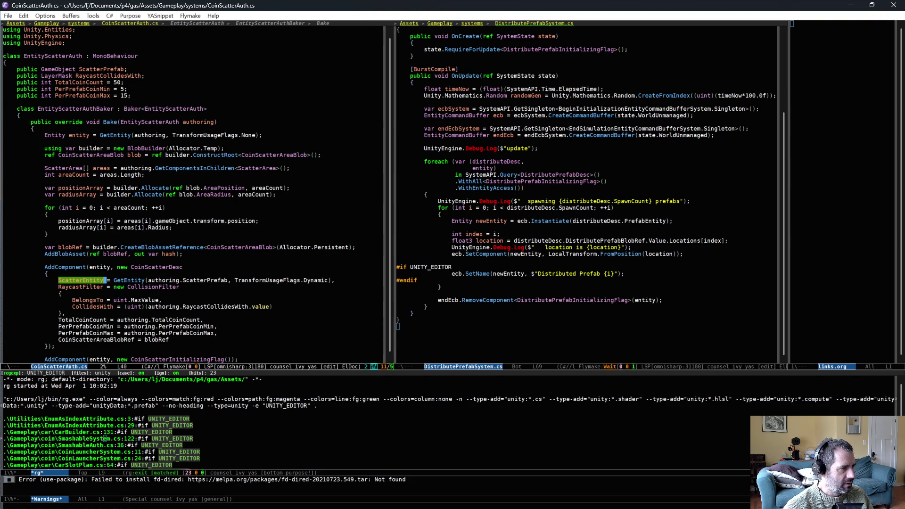
{"action": "key", "text": "ctrl+x"}
{"action": "key", "text": "Left"}
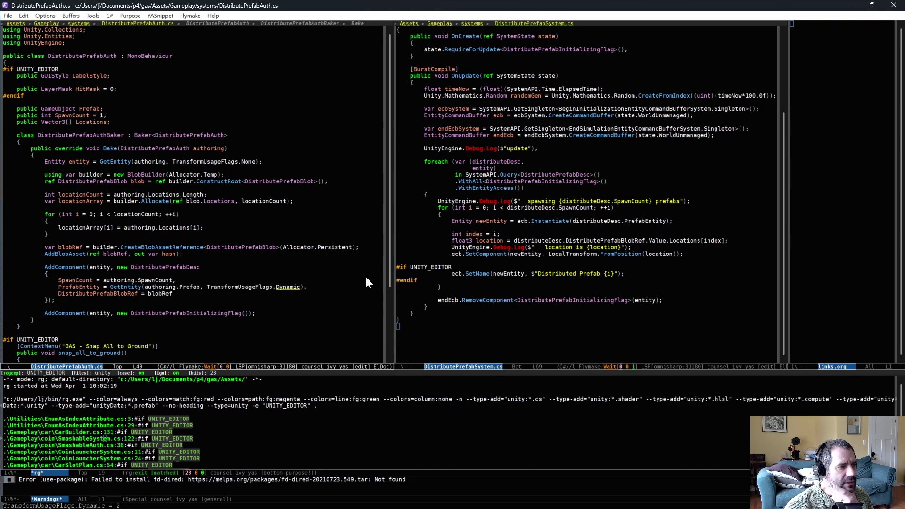
- Back in Unity, open and dismiss the Linked Entity Group Authoring component options
{"action": "key", "text": "alt+Tab"}
{"action": "left_click", "coordinate": [892, 294]}
{"action": "left_click", "coordinate": [833, 350]}
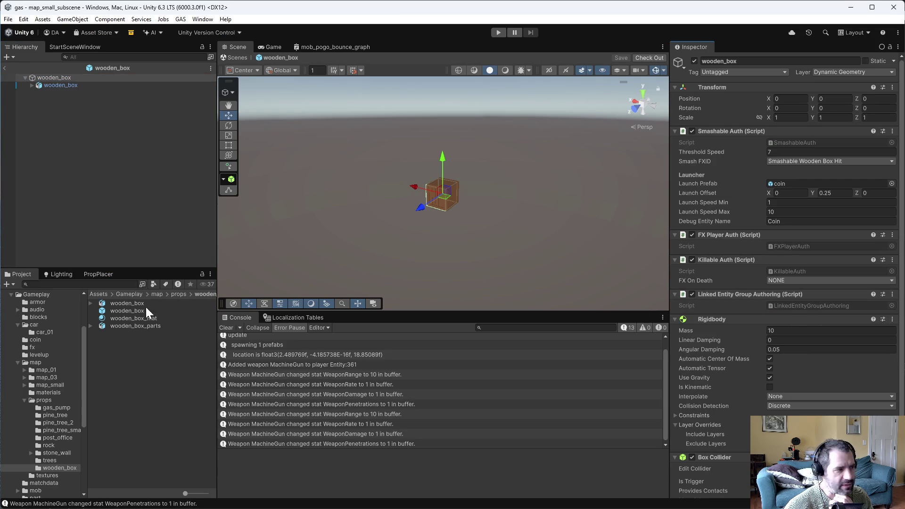
- Open the gas_pump prefab in prefab mode and select its child mesh object
{"action": "left_click", "coordinate": [57, 408]}
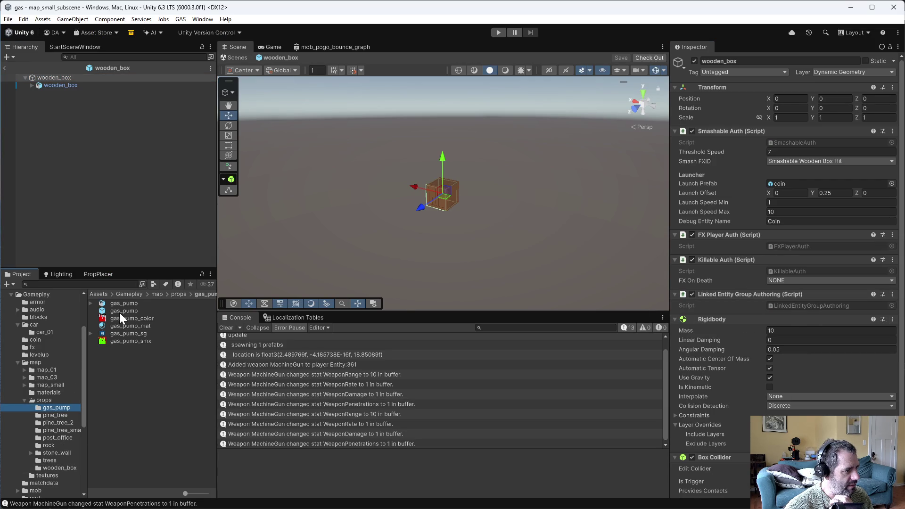
{"action": "double_click", "coordinate": [120, 311]}
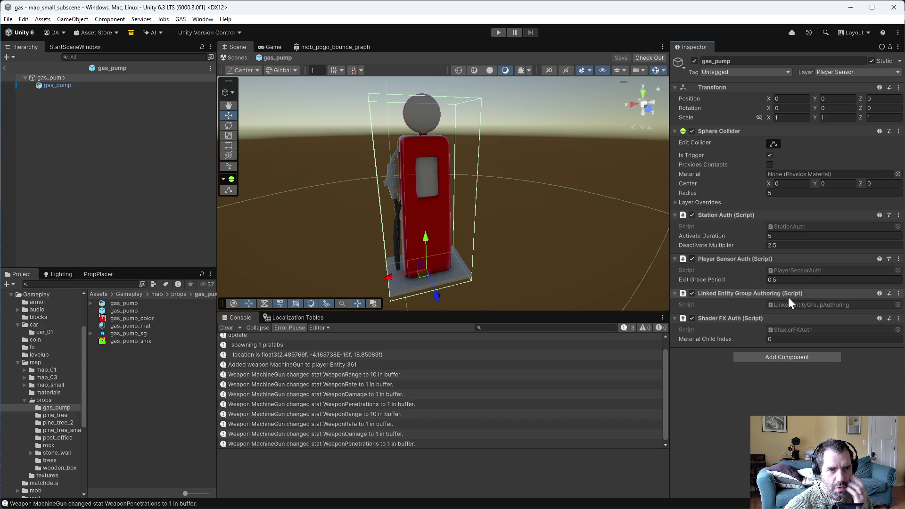
{"action": "left_click", "coordinate": [73, 86]}
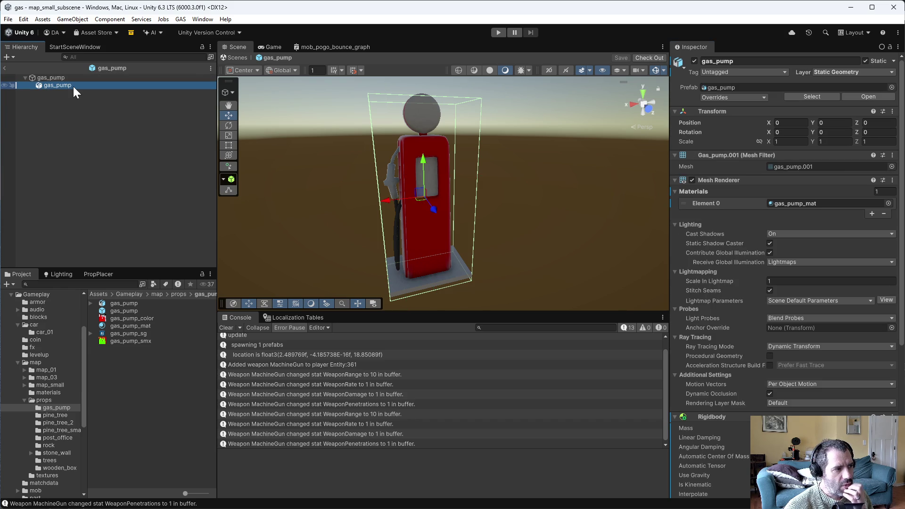
- Find gas_pump references (map_small, map_01, map_03 subscenes), then open map_03_subscene
{"action": "left_click", "coordinate": [121, 310]}
{"action": "right_click", "coordinate": [132, 310]}
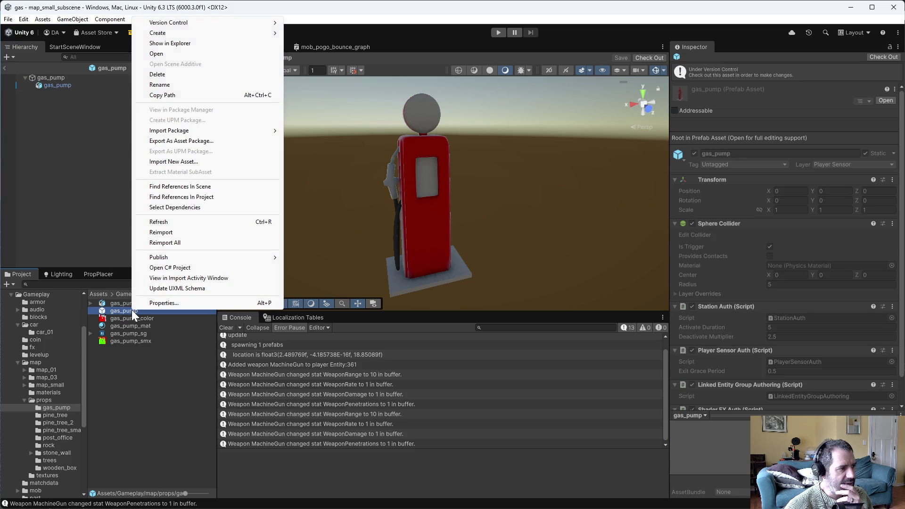
{"action": "left_click", "coordinate": [190, 198]}
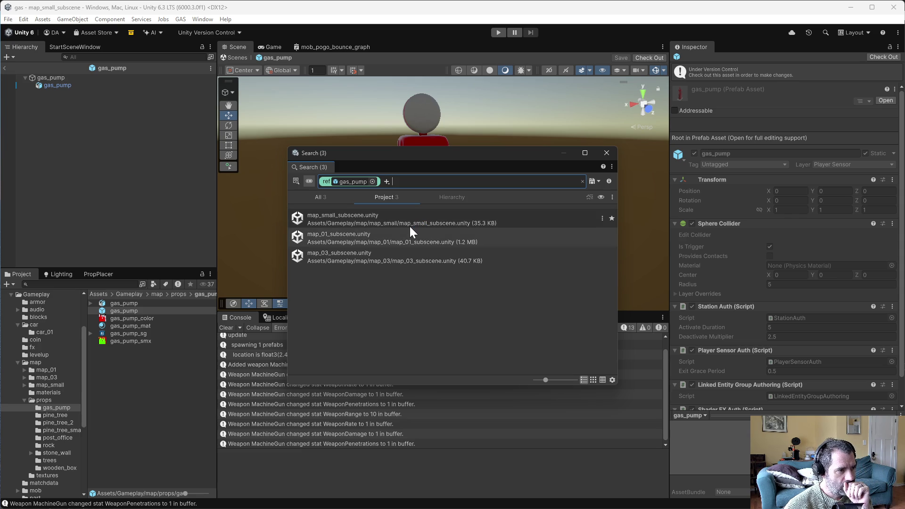
{"action": "left_click", "coordinate": [608, 156]}
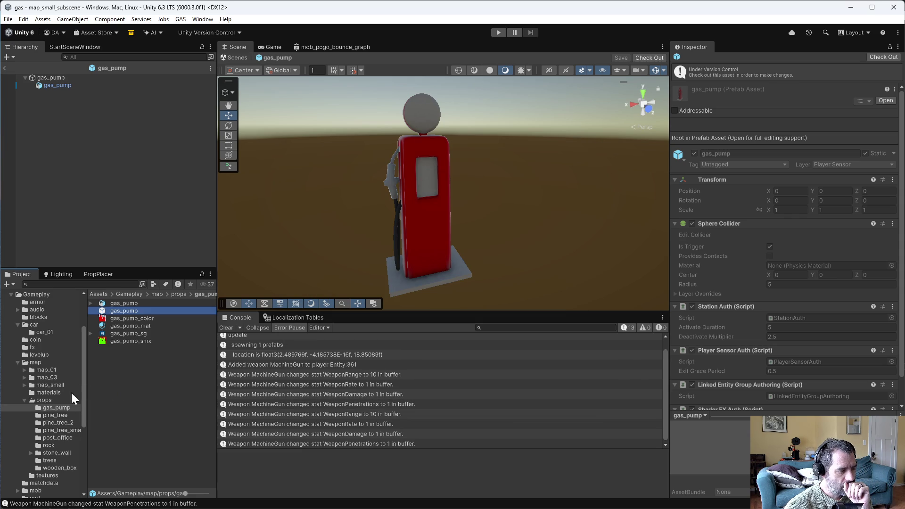
{"action": "left_click", "coordinate": [46, 377]}
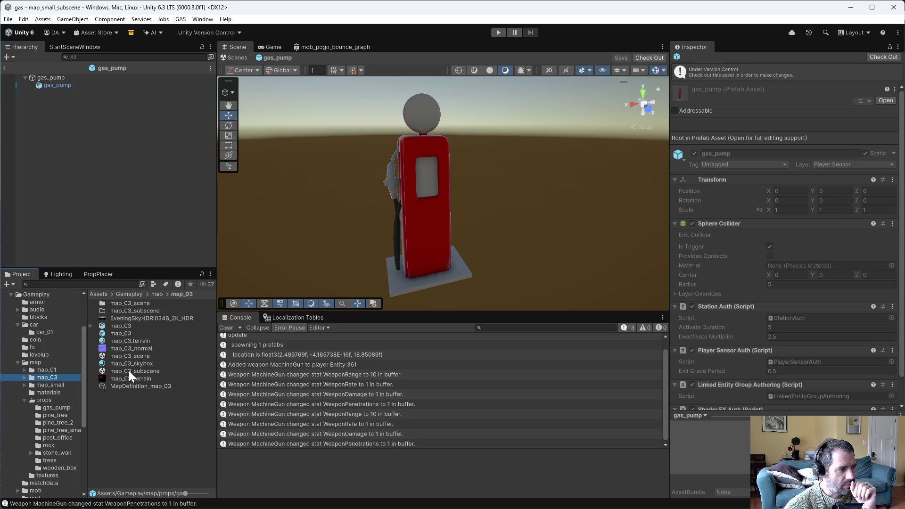
{"action": "double_click", "coordinate": [126, 370]}
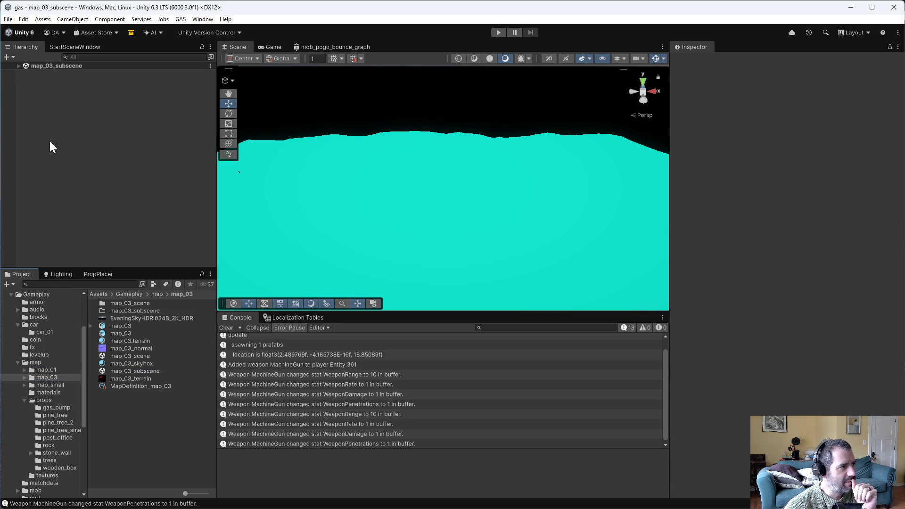
- Delete both gas_pump objects from map_03_subscene and save the scene
{"action": "left_click", "coordinate": [19, 65]}
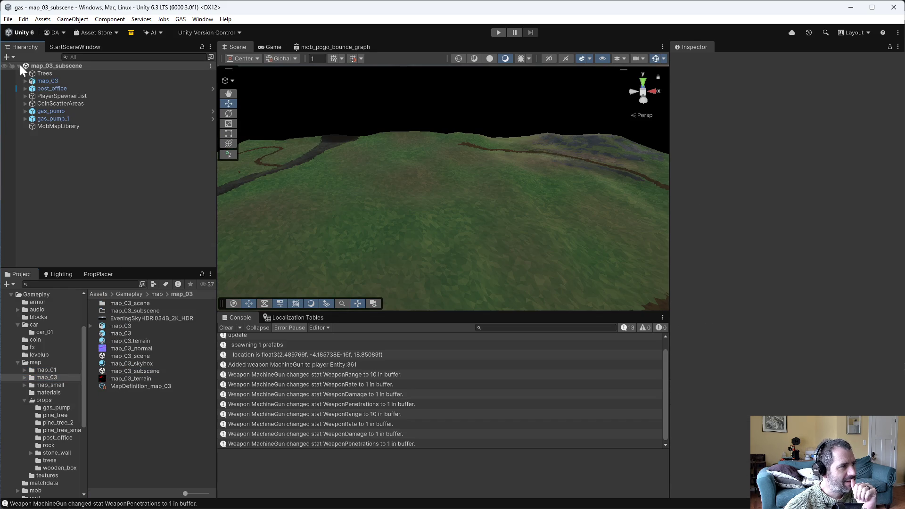
{"action": "left_click", "coordinate": [63, 111]}
{"action": "key", "text": "shift+Down"}
{"action": "key", "text": "Delete"}
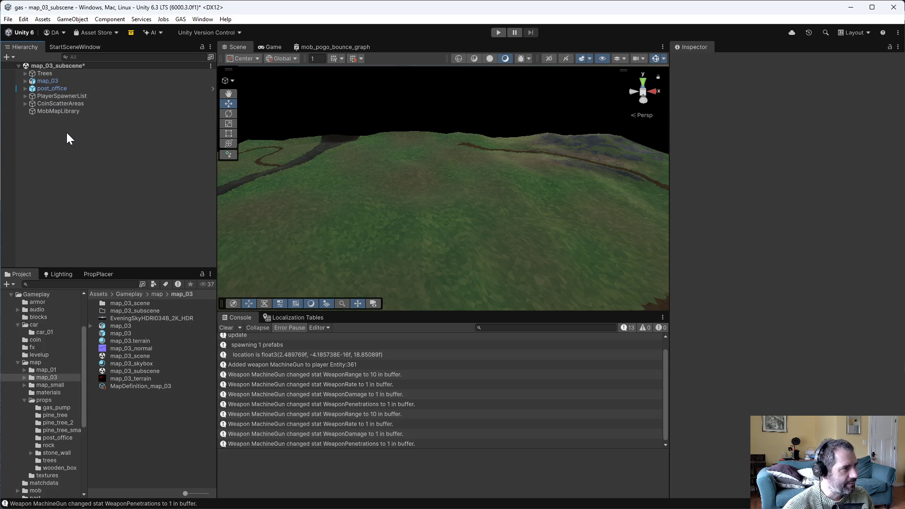
{"action": "key", "text": "ctrl+s"}
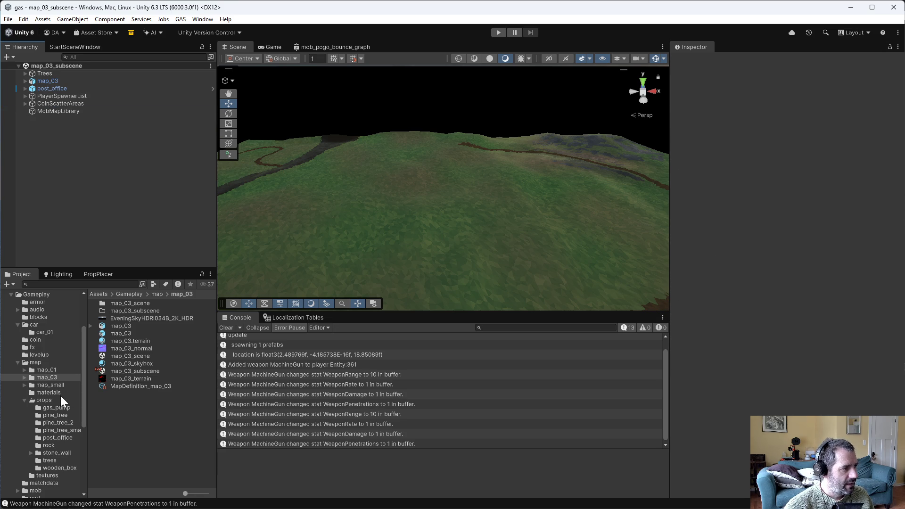
- Open map_01_subscene and select Station Placer to view its settings
{"action": "left_click", "coordinate": [46, 369]}
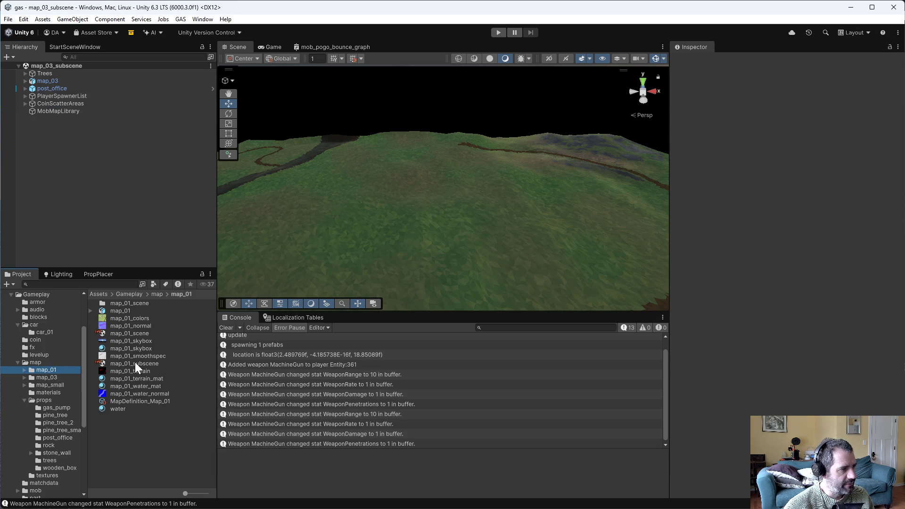
{"action": "double_click", "coordinate": [135, 363]}
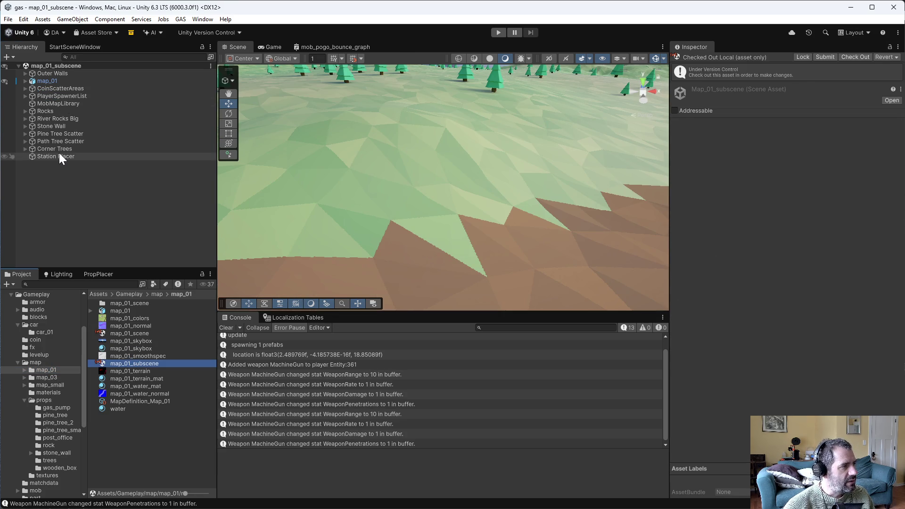
{"action": "left_click", "coordinate": [59, 156]}
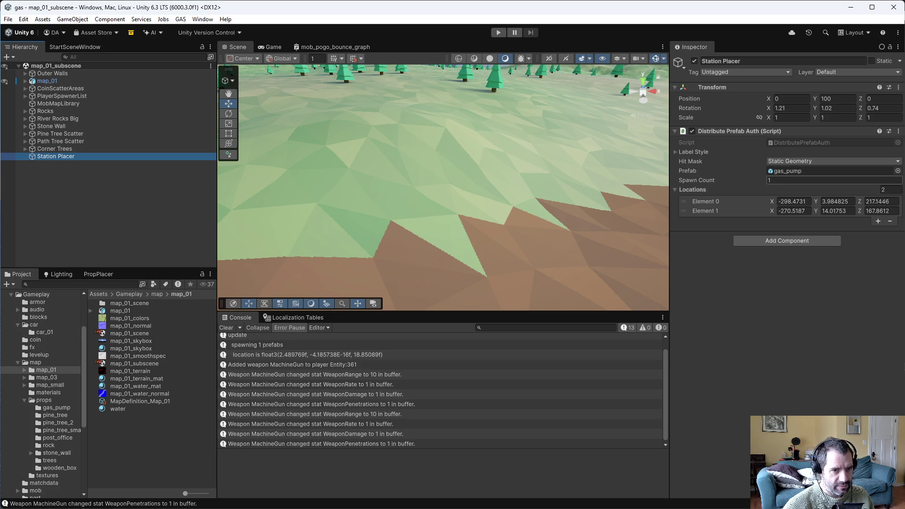
- Open map_small_subscene and select Station Placer to view its settings
{"action": "left_click", "coordinate": [50, 385]}
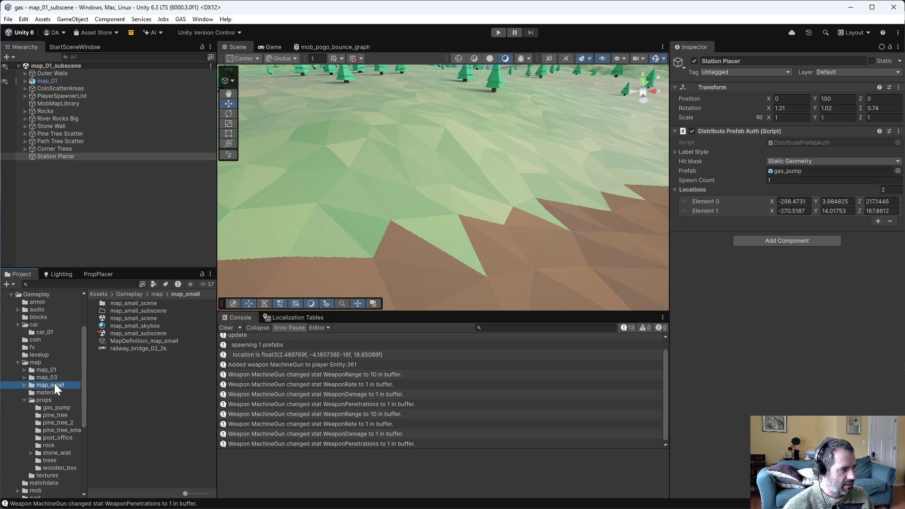
{"action": "double_click", "coordinate": [139, 335]}
{"action": "left_click", "coordinate": [56, 104]}
{"action": "left_click", "coordinate": [55, 111]}
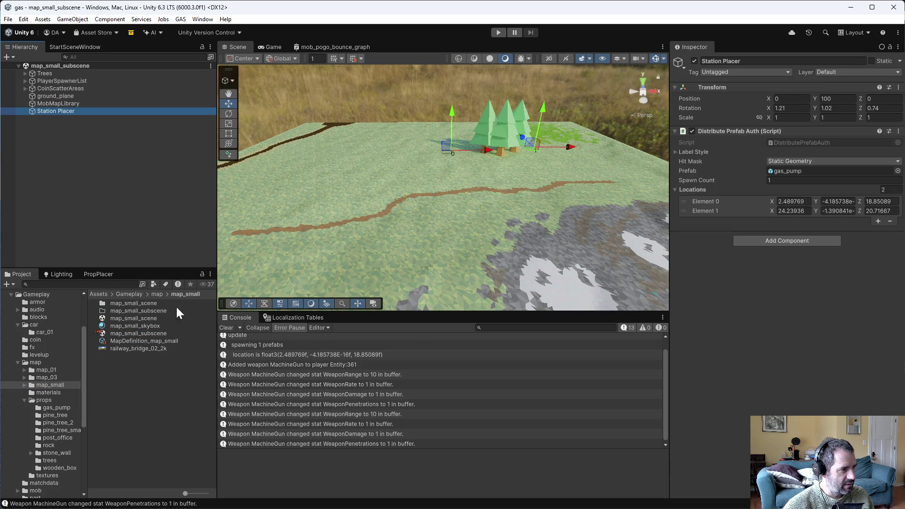
- Confirm gas_pump is referenced only by map_small and map_01 subscenes, recheck Station Placer, start play
{"action": "left_click", "coordinate": [52, 409]}
{"action": "left_click", "coordinate": [118, 310]}
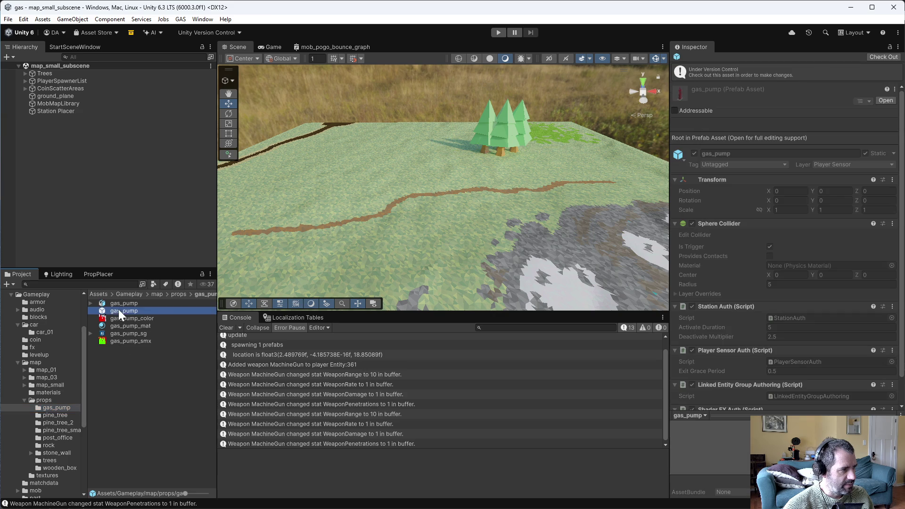
{"action": "right_click", "coordinate": [118, 310]}
{"action": "left_click", "coordinate": [186, 197]}
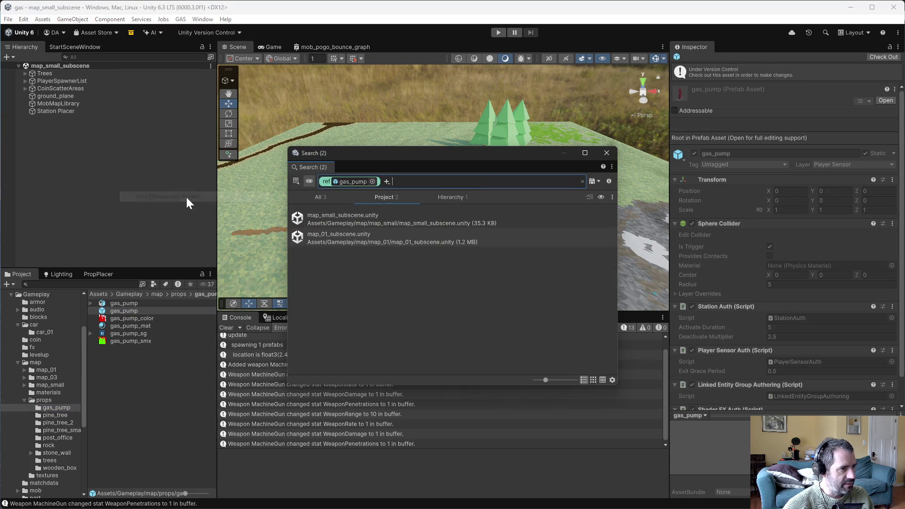
{"action": "left_click", "coordinate": [606, 152]}
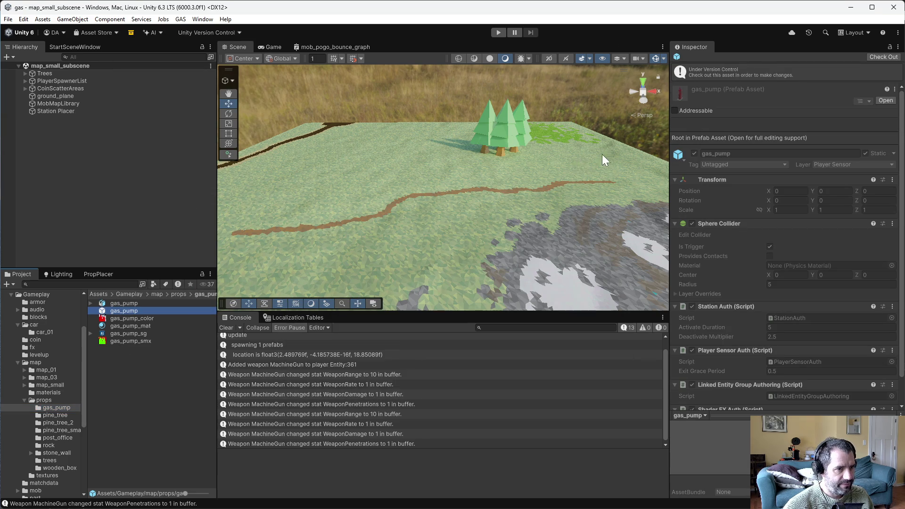
{"action": "left_click", "coordinate": [120, 380]}
{"action": "left_click", "coordinate": [61, 111]}
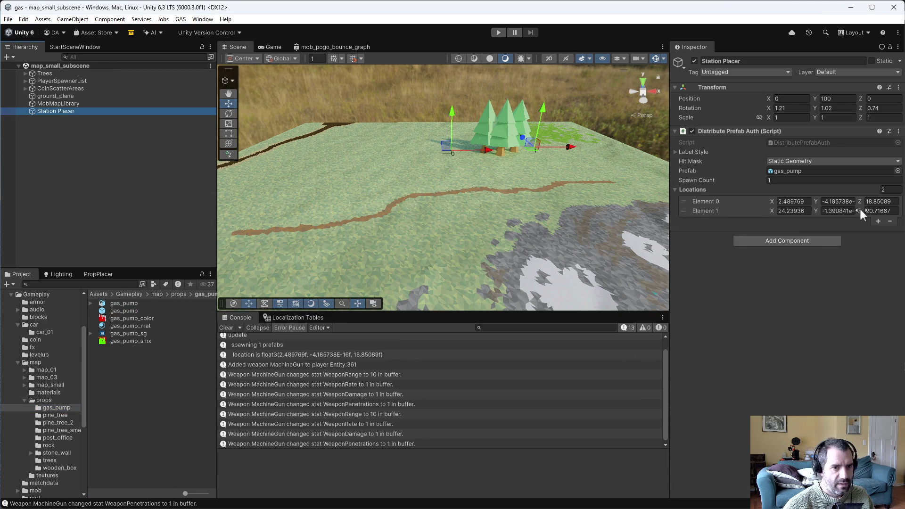
{"action": "left_click", "coordinate": [498, 32]}
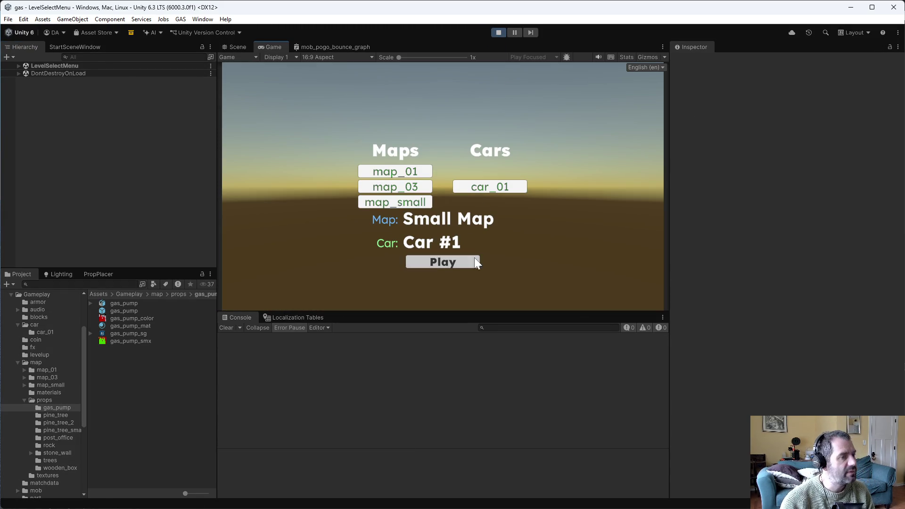
- Start a Small Map round with Car #1, drive forward and back, then stop play mode
{"action": "left_click", "coordinate": [474, 259]}
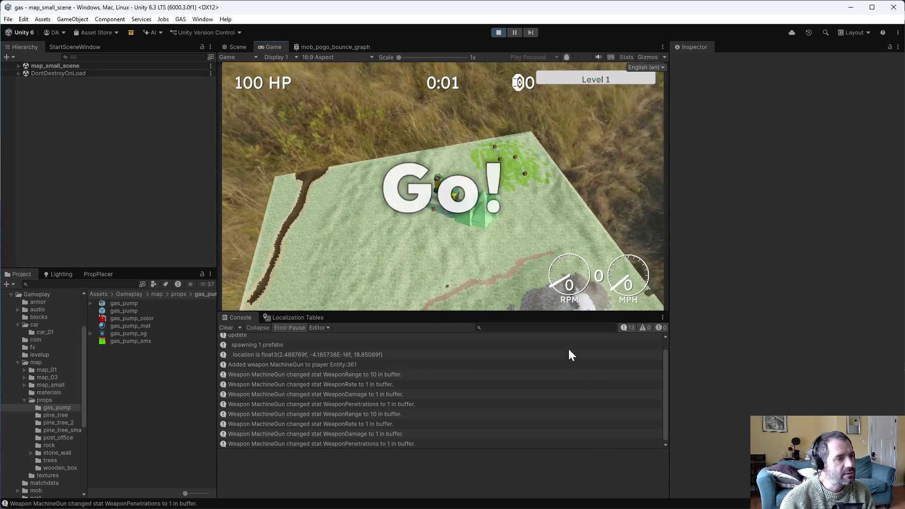
{"action": "key", "text": "w"}
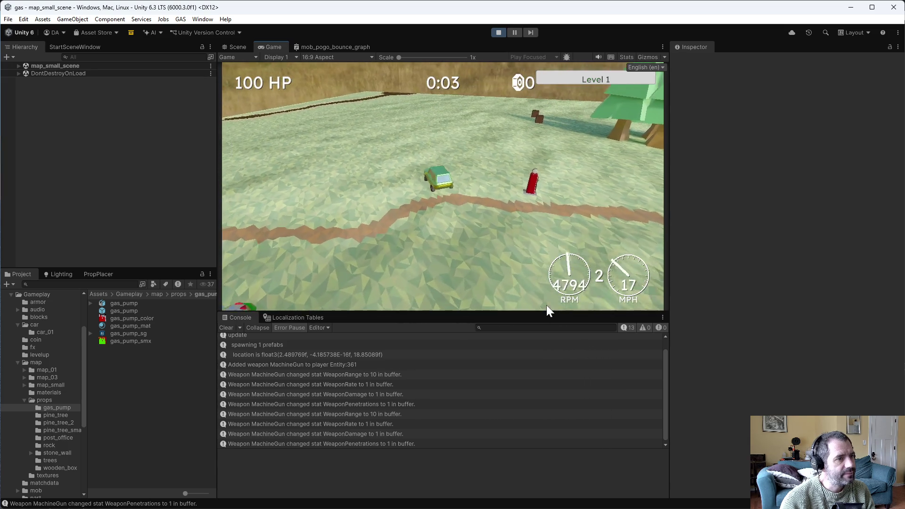
{"action": "key", "text": "s"}
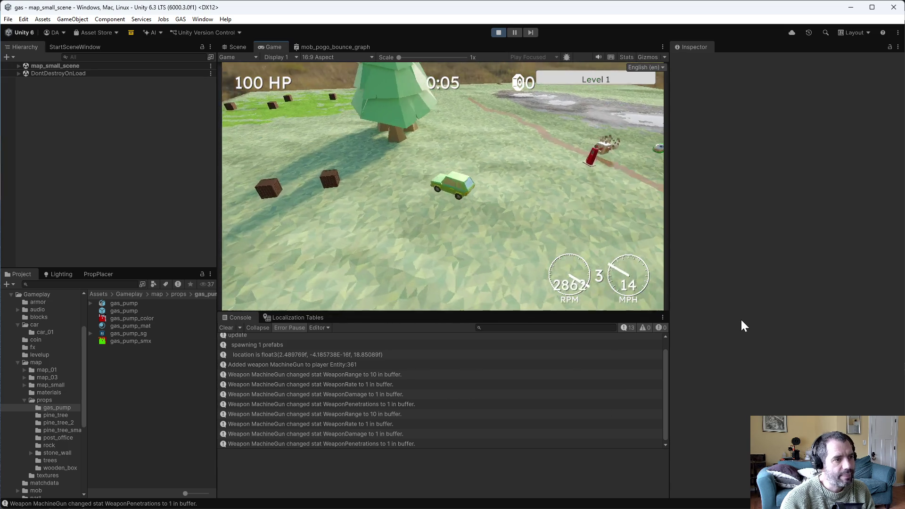
{"action": "key", "text": "w"}
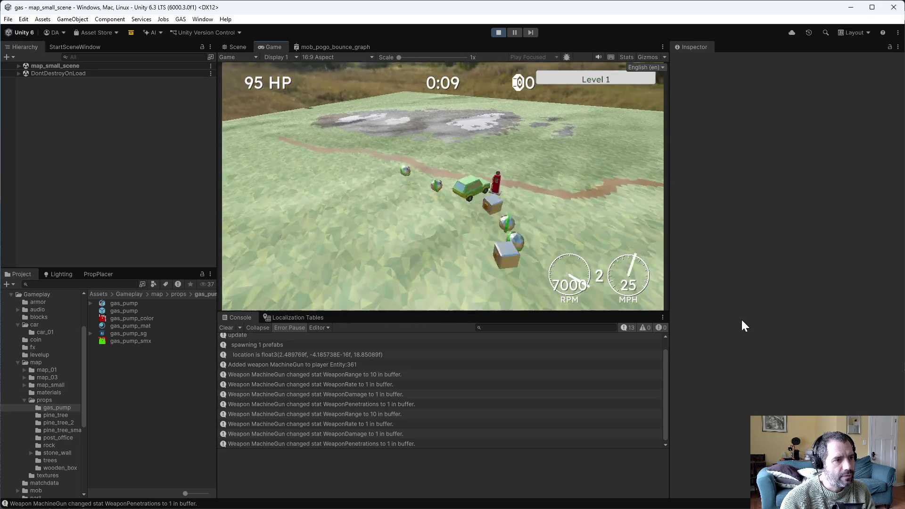
{"action": "left_click", "coordinate": [498, 32]}
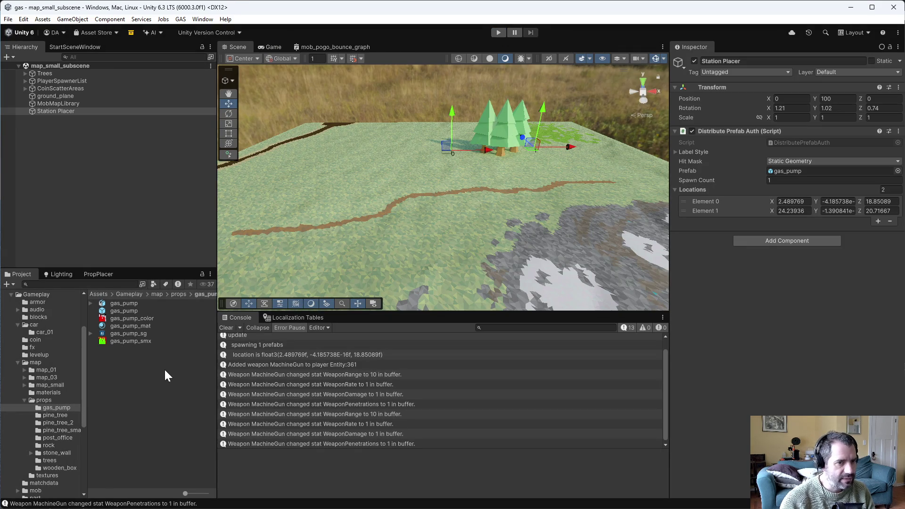
- Change DistributePrefabAuth.cs's GetEntity flag from TransformUsageFlags.Dynamic to WorldSpace and save
{"action": "key", "text": "alt+Tab"}
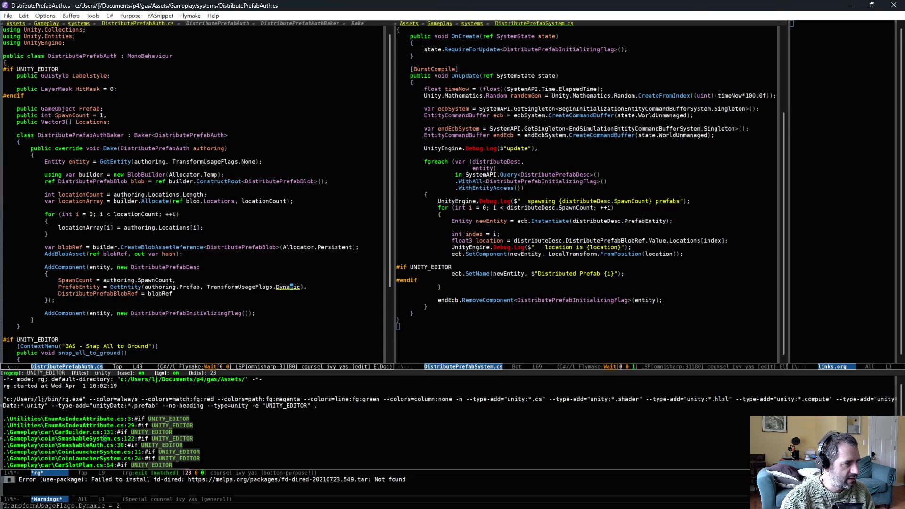
{"action": "key", "text": "ctrl+space"}
{"action": "key", "text": "alt+f"}
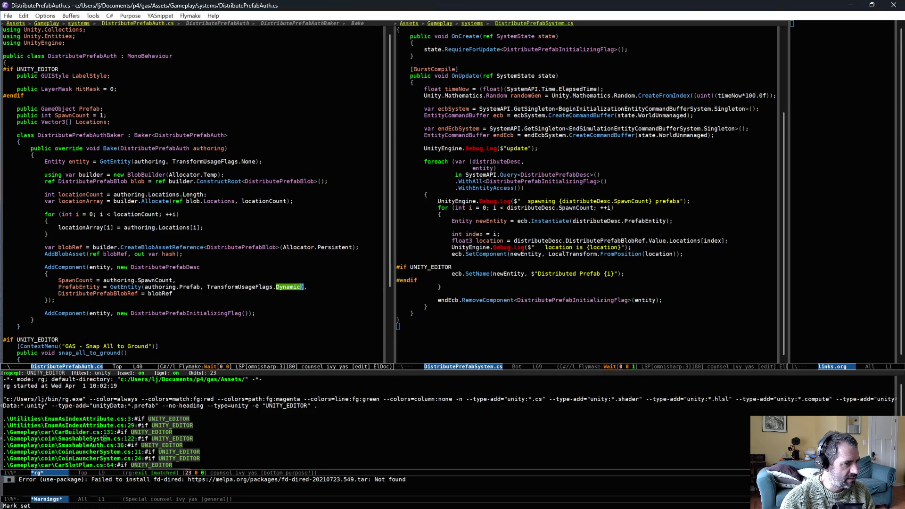
{"action": "key", "text": "ctrl+w"}
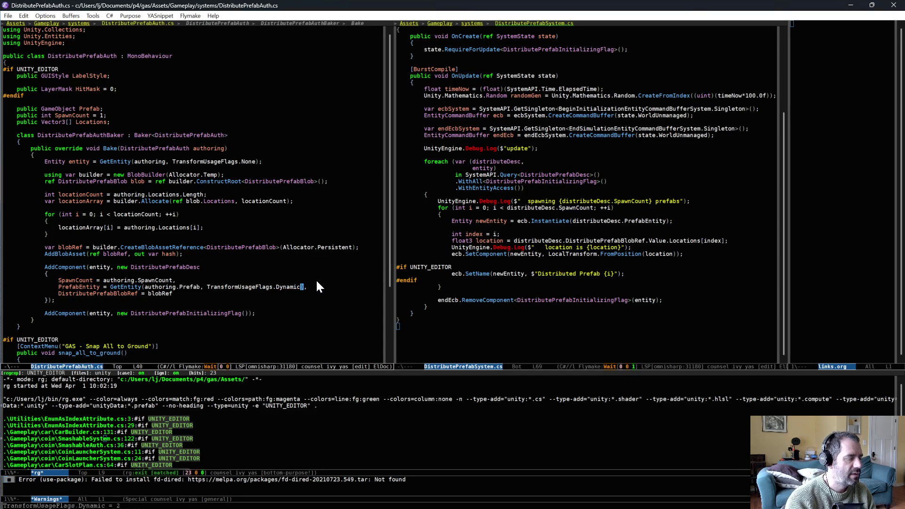
{"action": "type", "text": "WorldSpace"}
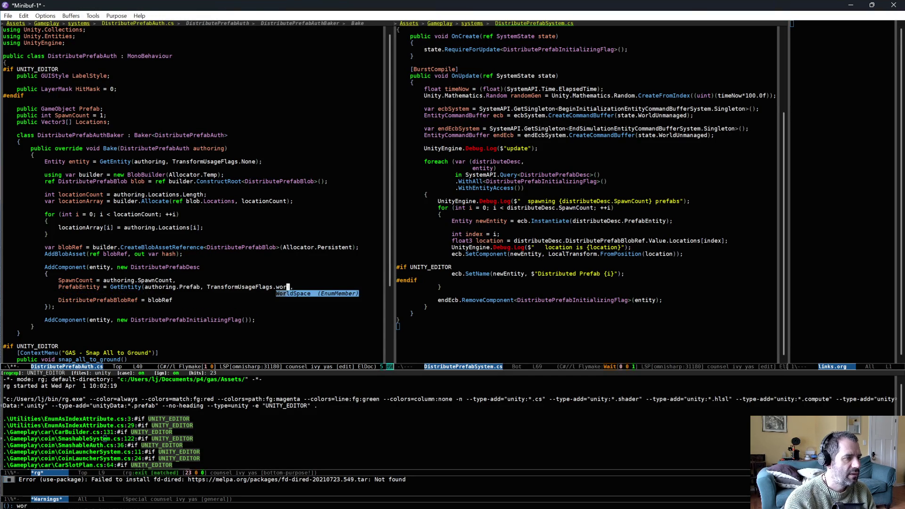
{"action": "key", "text": "ctrl+x"}
{"action": "key", "text": "ctrl+s"}
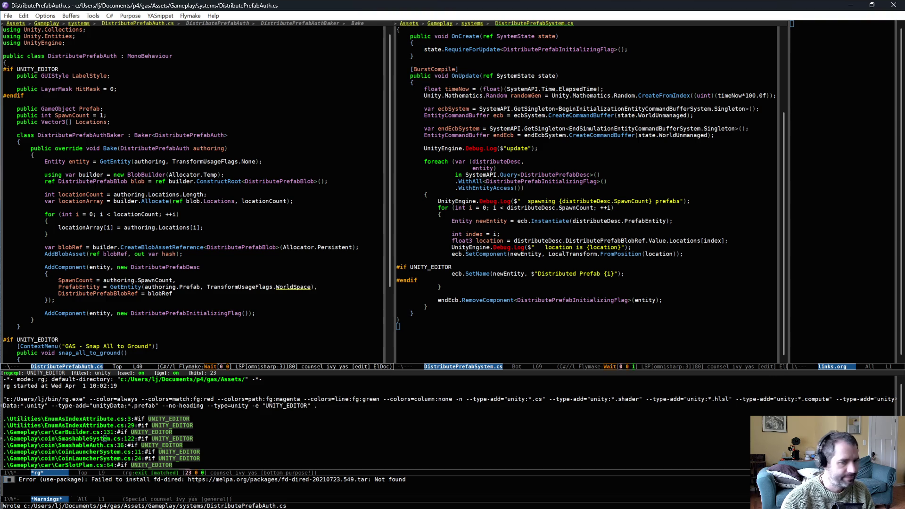
{"action": "key", "text": "alt+Tab"}
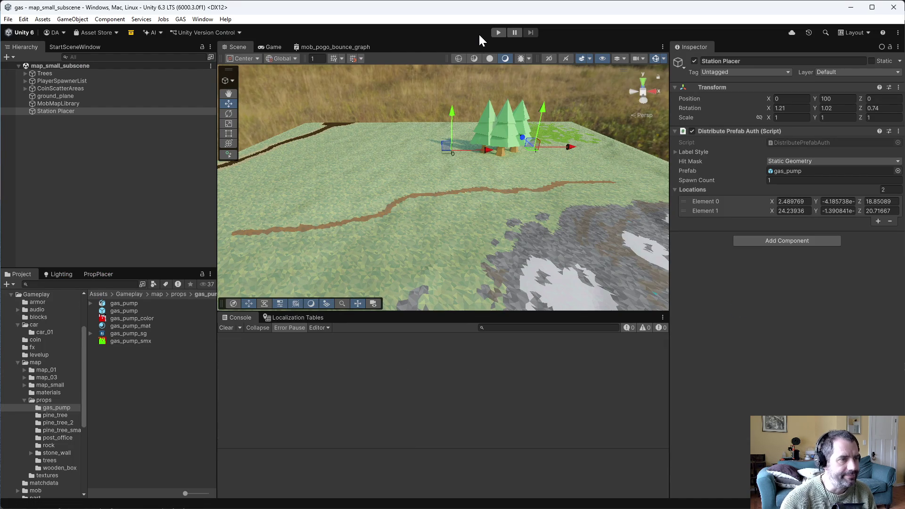
- Play-test Small Map with Car #1, driving forward and reversing, then stop the run
{"action": "left_click", "coordinate": [493, 31]}
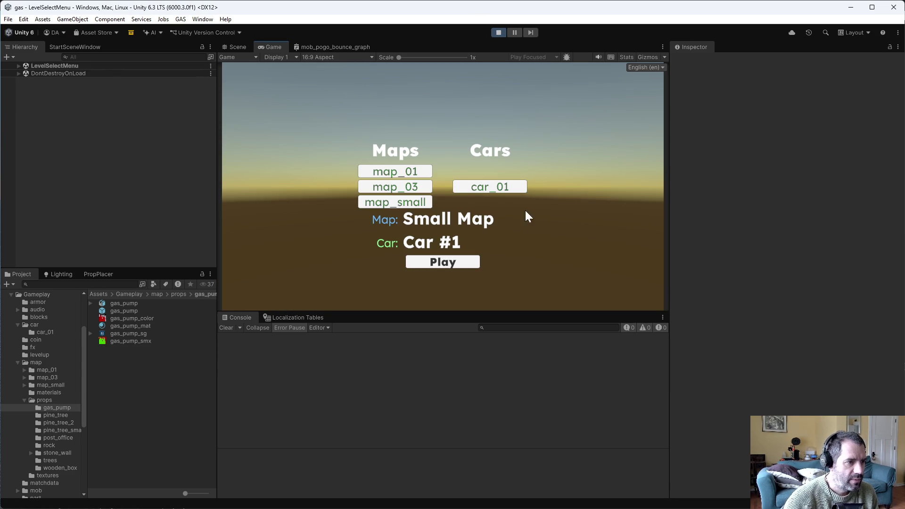
{"action": "left_click", "coordinate": [469, 261]}
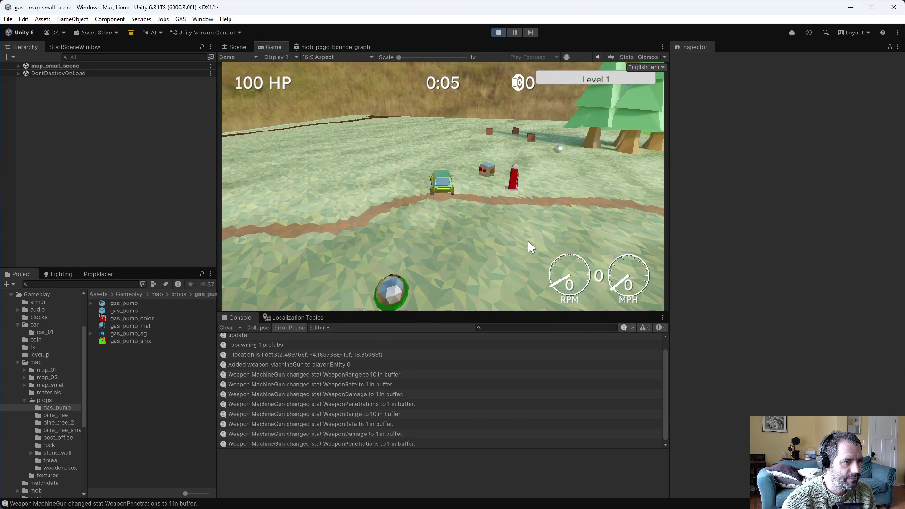
{"action": "key", "text": "w"}
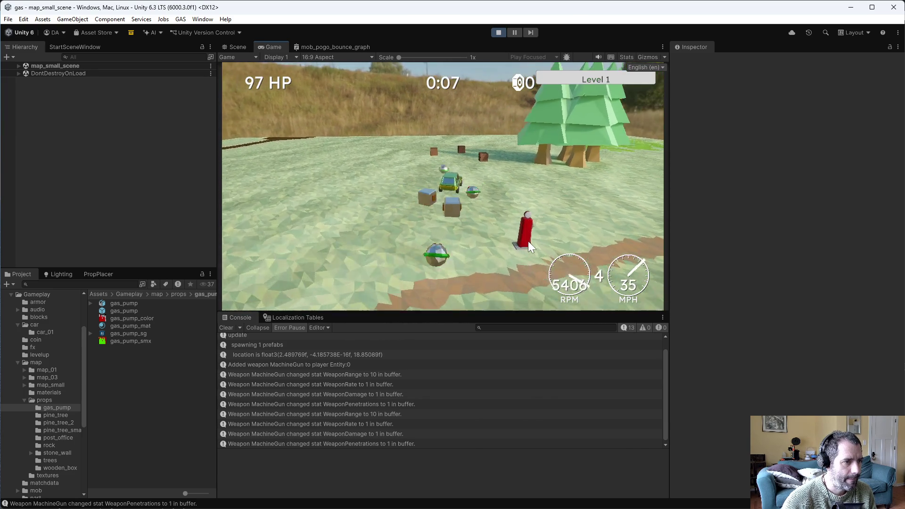
{"action": "key", "text": "s"}
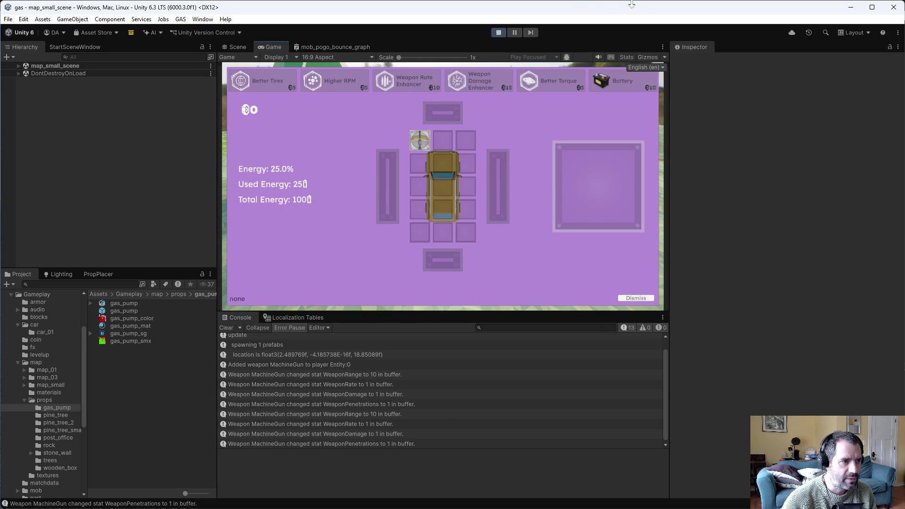
{"action": "left_click", "coordinate": [499, 32]}
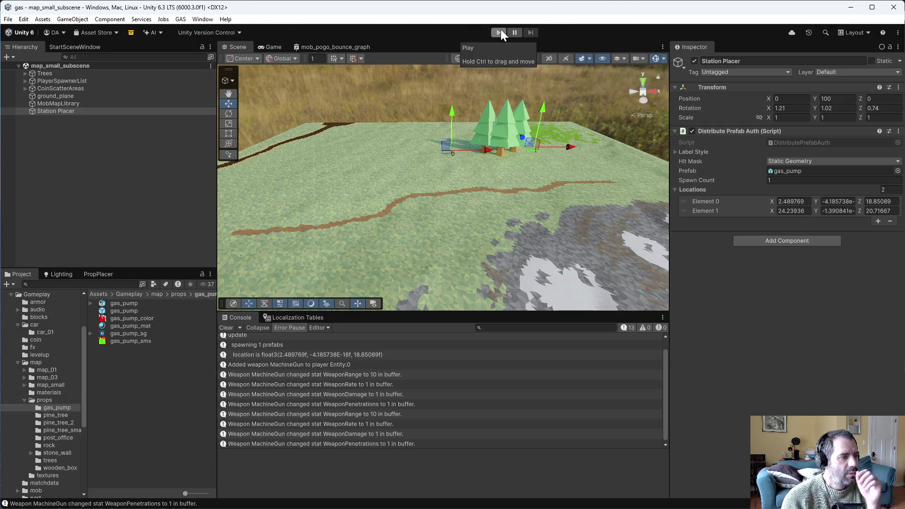
- Run a project-wide rg search for Instantiate and scroll through the 40 results
{"action": "key", "text": "alt+Tab"}
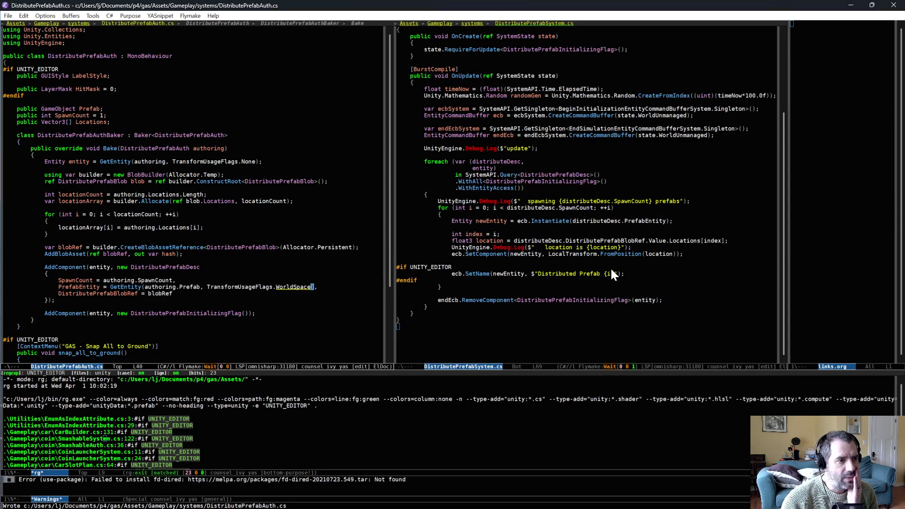
{"action": "left_click", "coordinate": [572, 220]}
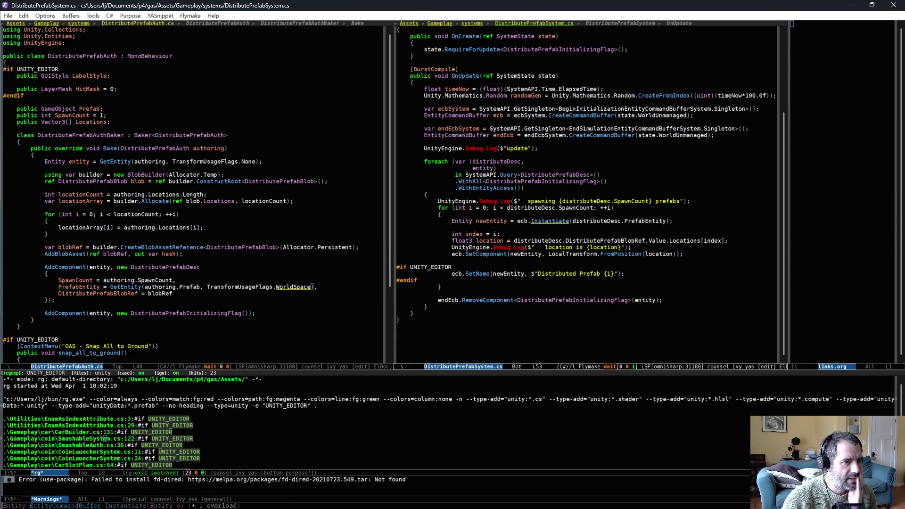
{"action": "key", "text": "ctrl+c"}
{"action": "key", "text": "s"}
{"action": "key", "text": "d"}
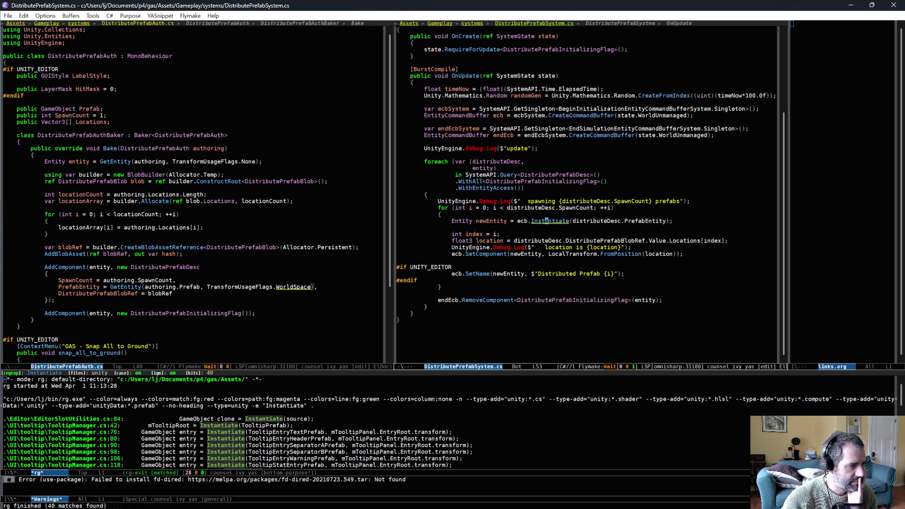
{"action": "scroll", "coordinate": [448, 422], "scroll_direction": "down", "scroll_amount": 3}
{"action": "scroll", "coordinate": [447, 422], "scroll_direction": "down", "scroll_amount": 2}
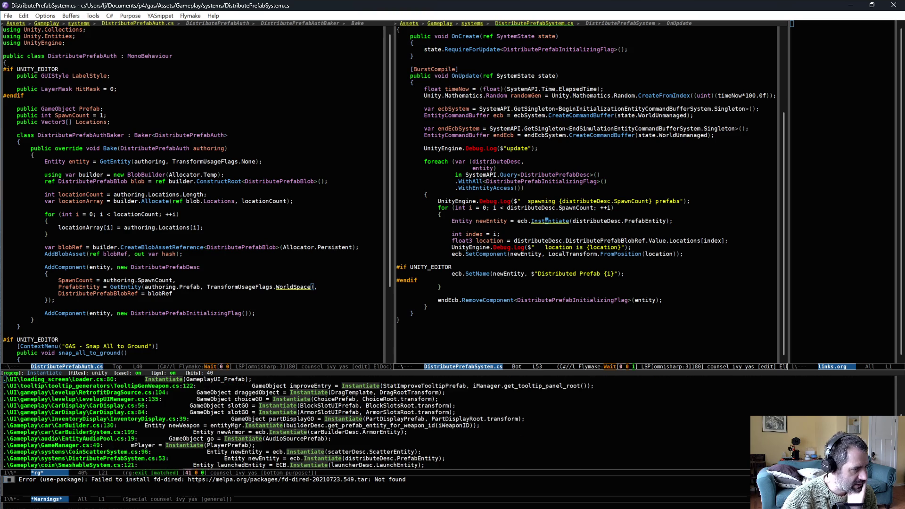
{"action": "scroll", "coordinate": [418, 461], "scroll_direction": "down", "scroll_amount": 1}
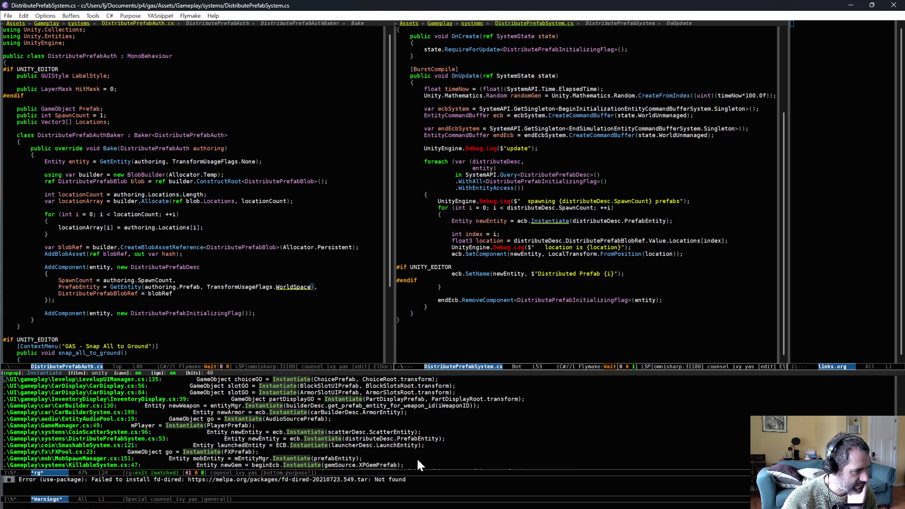
{"action": "scroll", "coordinate": [417, 458], "scroll_direction": "down", "scroll_amount": 1}
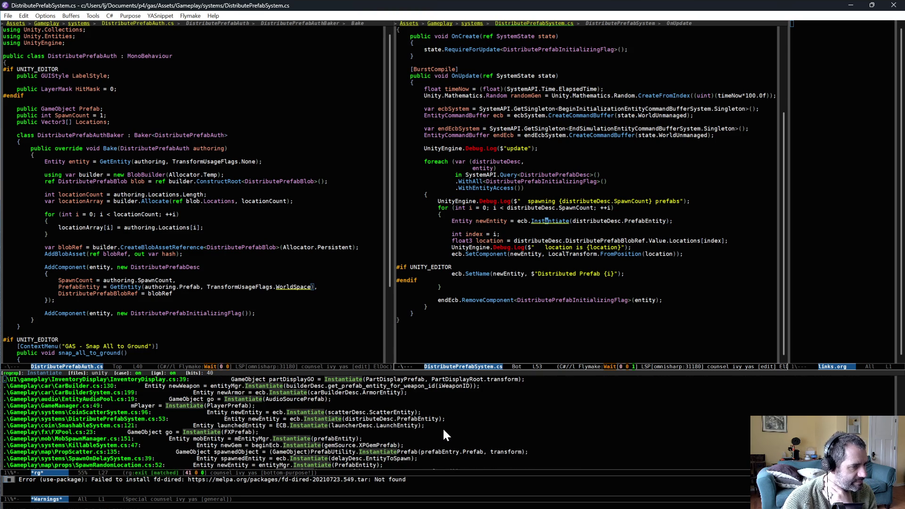
{"action": "scroll", "coordinate": [443, 429], "scroll_direction": "down", "scroll_amount": 1}
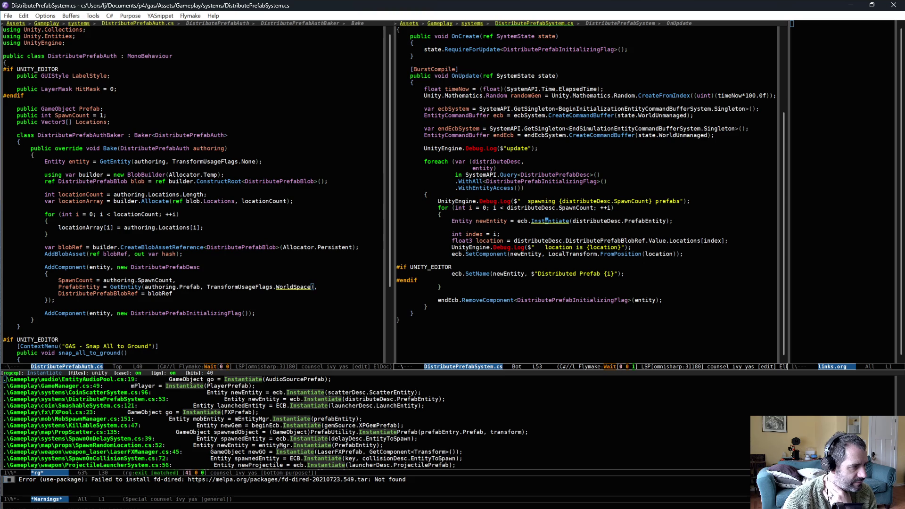
{"action": "scroll", "coordinate": [282, 423], "scroll_direction": "down", "scroll_amount": 1}
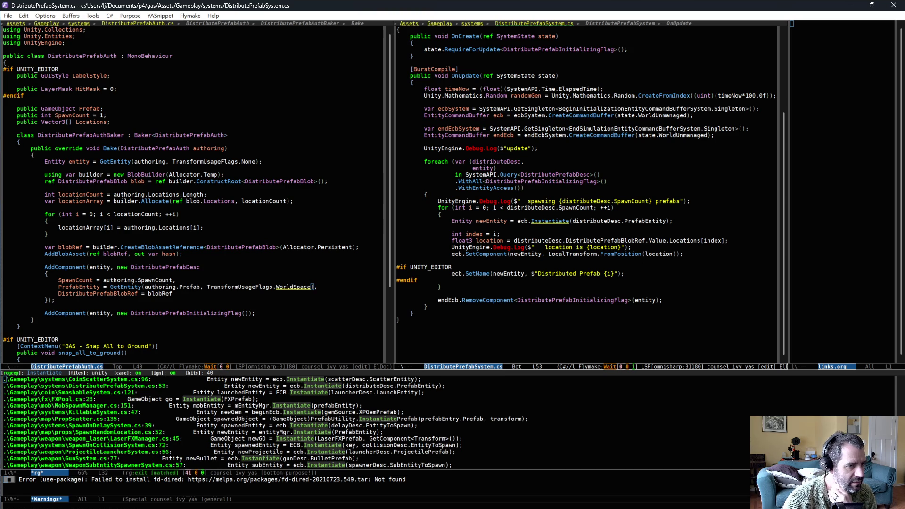
- Visit result lines 54 and 57, including the line logging the spawn location
{"action": "left_click", "coordinate": [530, 225]}
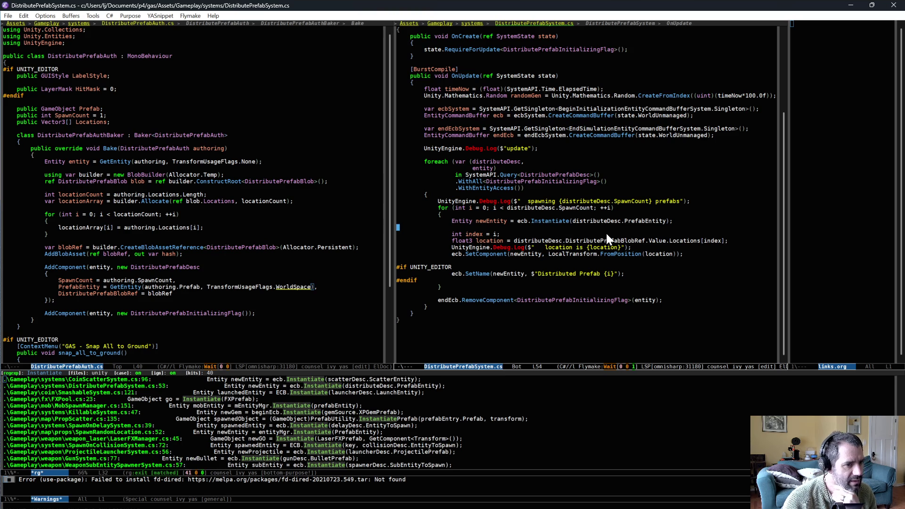
{"action": "left_click", "coordinate": [696, 249]}
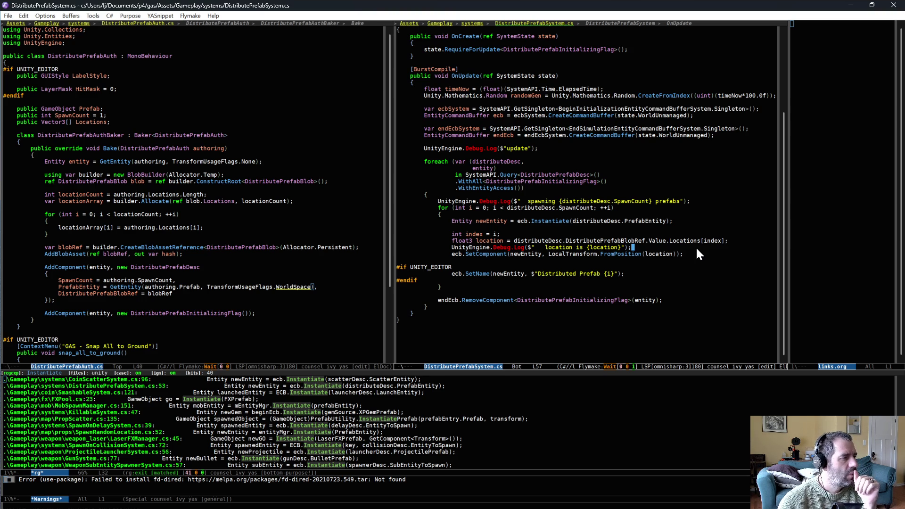
{"action": "key", "text": "ctrl+x"}
{"action": "key", "text": "o"}
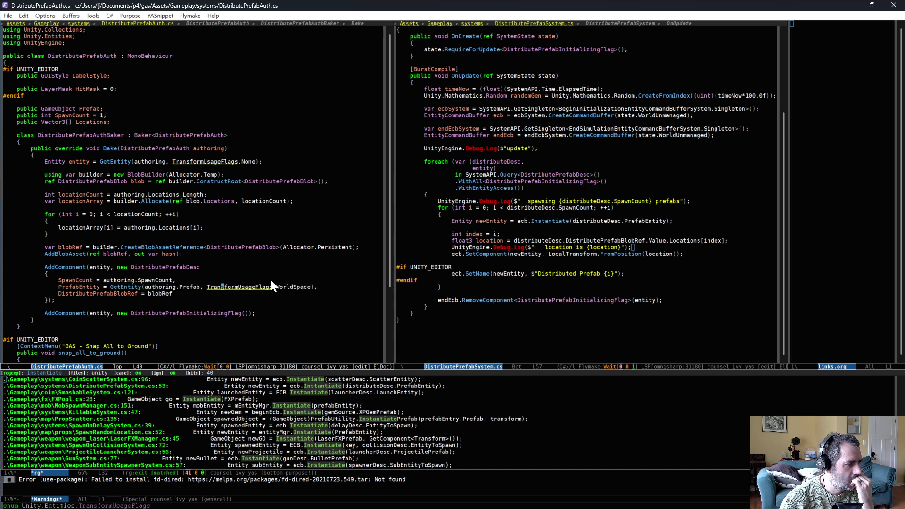
- Open CoinScatterAuth.cs and inspect its ScatterPrefab field and baker code
{"action": "key", "text": "alt+comma"}
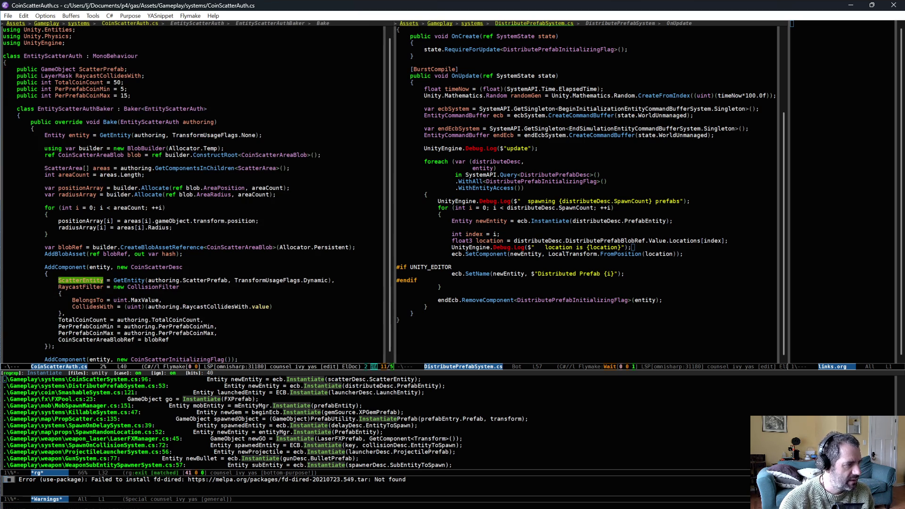
{"action": "key", "text": "Down"}
{"action": "key", "text": "Down"}
{"action": "key", "text": "Down"}
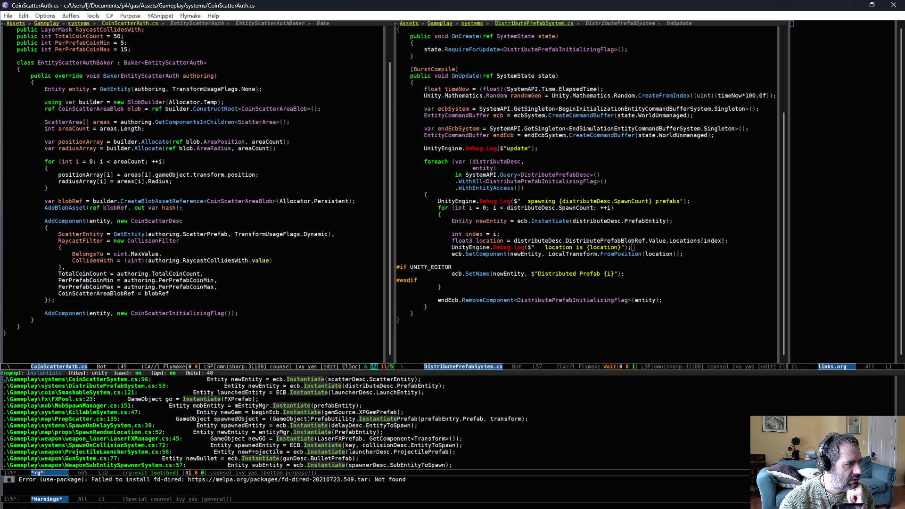
{"action": "scroll", "coordinate": [214, 254], "scroll_direction": "up", "scroll_amount": 2}
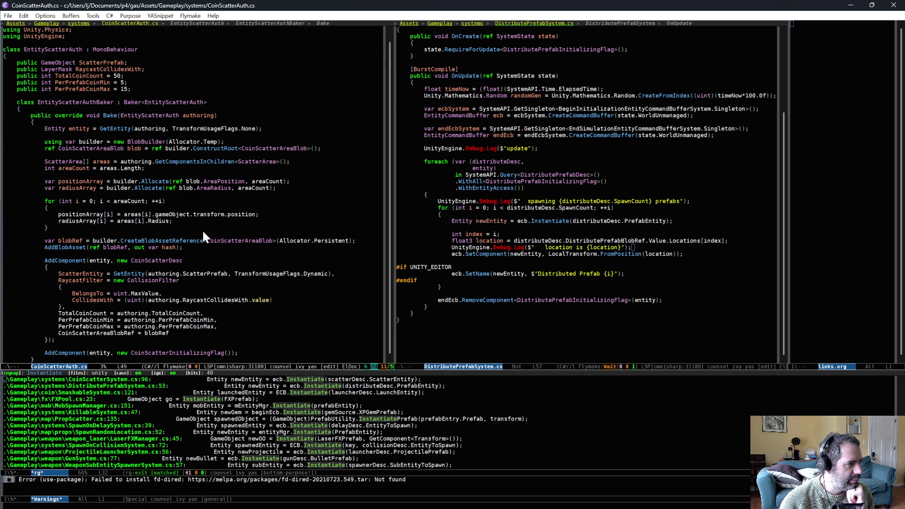
{"action": "left_click", "coordinate": [94, 62]}
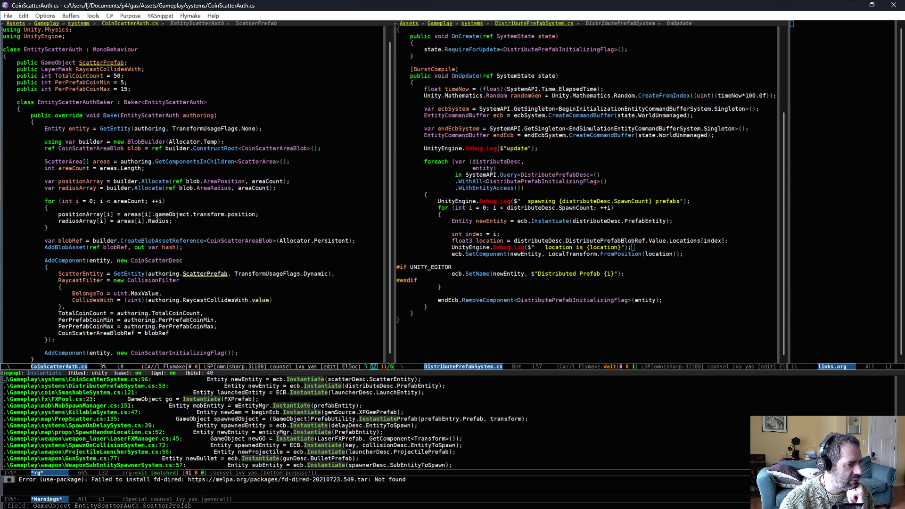
{"action": "left_click", "coordinate": [252, 233]}
- In DistributePrefabAuth.cs, change the transform flag from WorldSpace back to Dynamic and save
{"action": "key", "text": "ctrl+x"}
{"action": "key", "text": "b"}
{"action": "key", "text": "Return"}
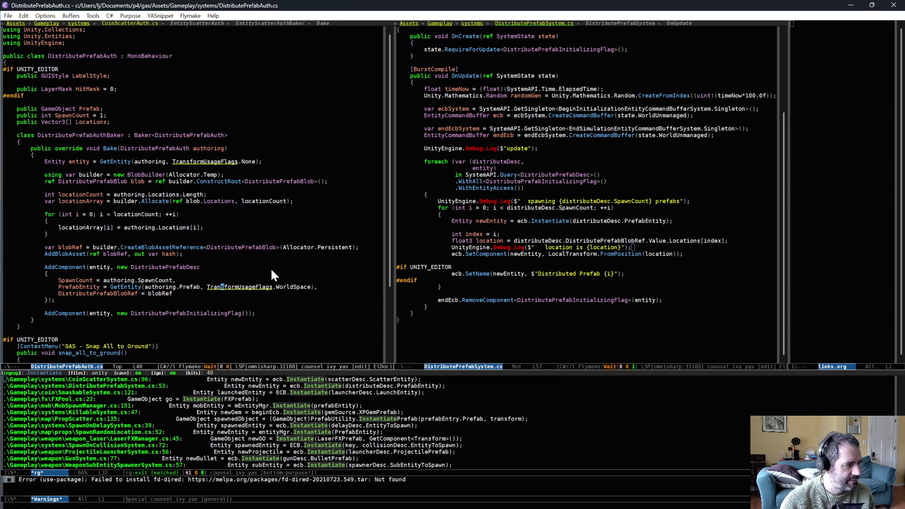
{"action": "key", "text": "BackSpace"}
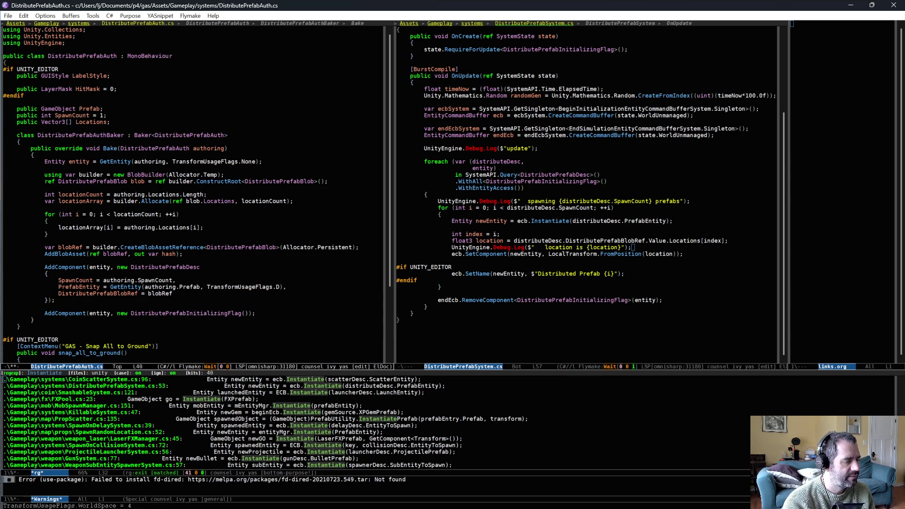
{"action": "type", "text": "Dynamic"}
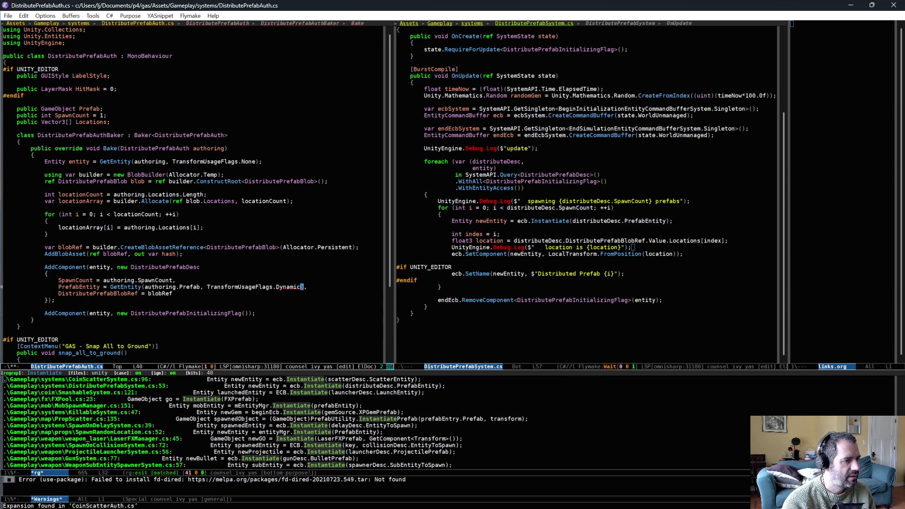
{"action": "key", "text": "ctrl+x"}
{"action": "key", "text": "ctrl+s"}
{"action": "left_click", "coordinate": [290, 326]}
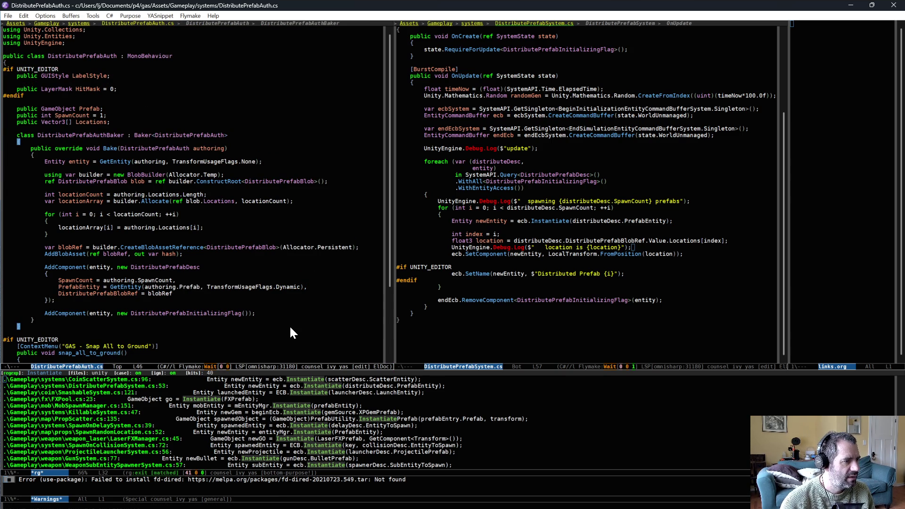
- Show CoinScatterAuth.cs in one pane and CoinScatterSystem.cs in the other
{"action": "key", "text": "ctrl+x"}
{"action": "key", "text": "b"}
{"action": "key", "text": "Return"}
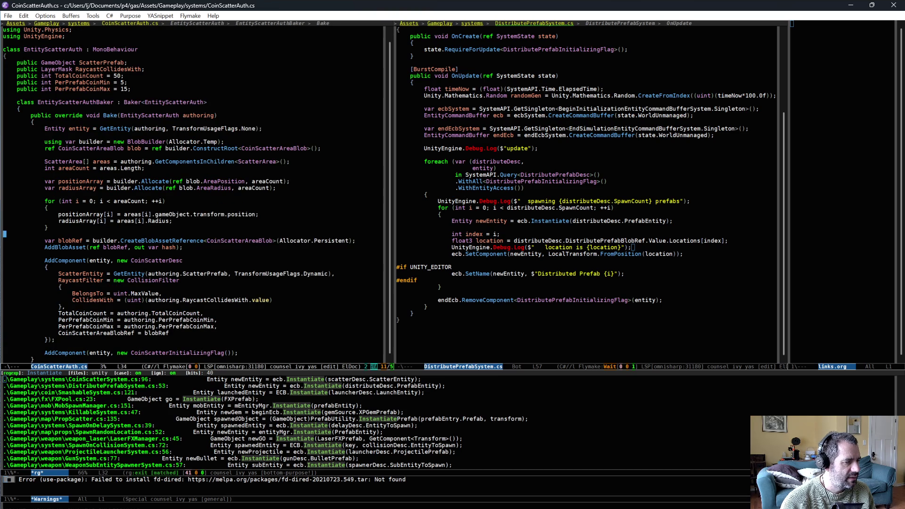
{"action": "left_click", "coordinate": [603, 278]}
{"action": "key", "text": "ctrl+x"}
{"action": "type", "text": "b"}
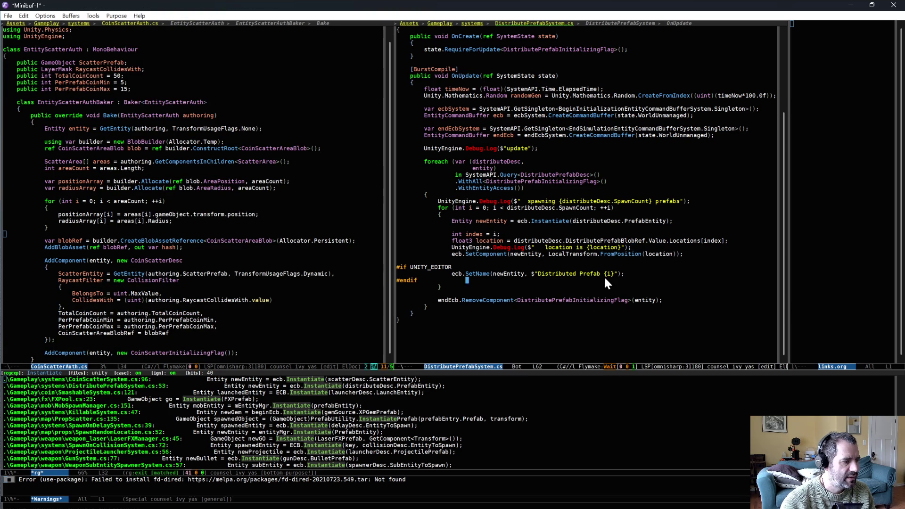
{"action": "type", "text": "d"}
{"action": "key", "text": "ctrl+n"}
{"action": "key", "text": "BackSpace"}
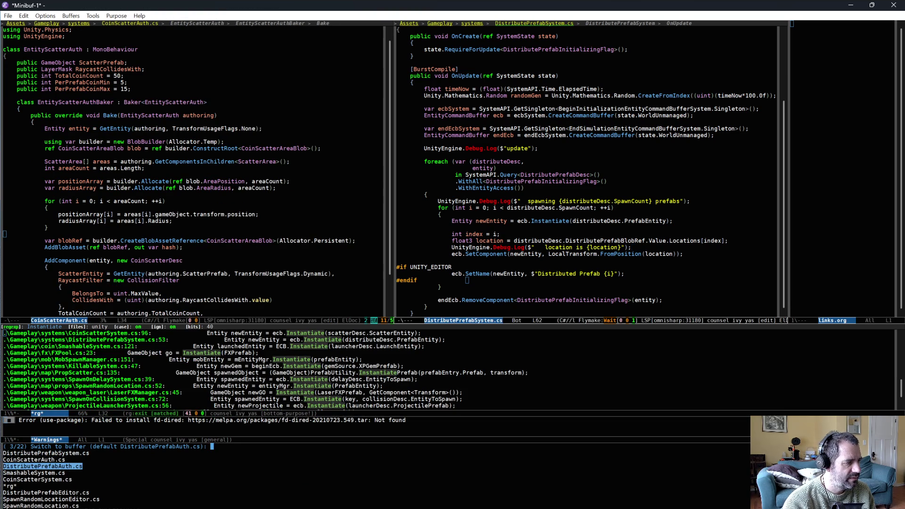
{"action": "type", "text": "syst"}
{"action": "key", "text": "ctrl+n"}
{"action": "key", "text": "ctrl+n"}
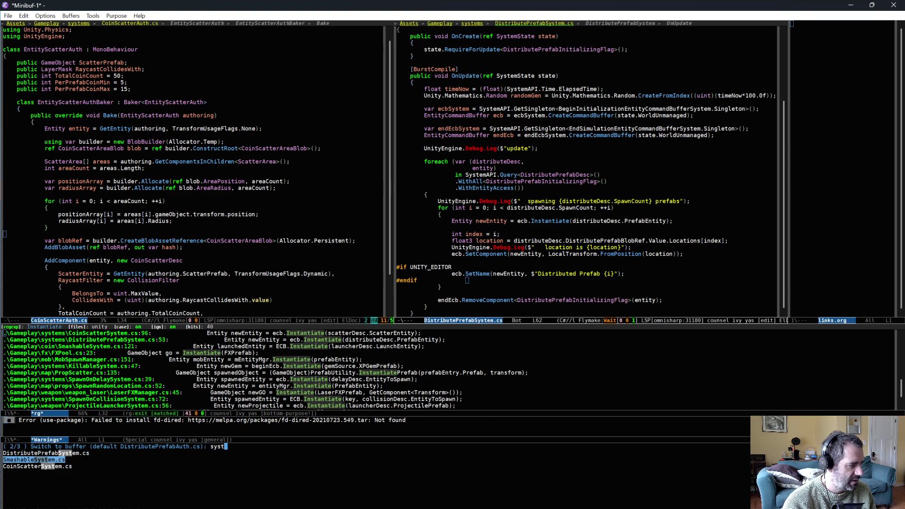
{"action": "key", "text": "Return"}
- Review CoinScatterSystem.cs's coin Instantiate call and spawn-position line, then return to Unity
{"action": "scroll", "coordinate": [619, 261], "scroll_direction": "up", "scroll_amount": 3}
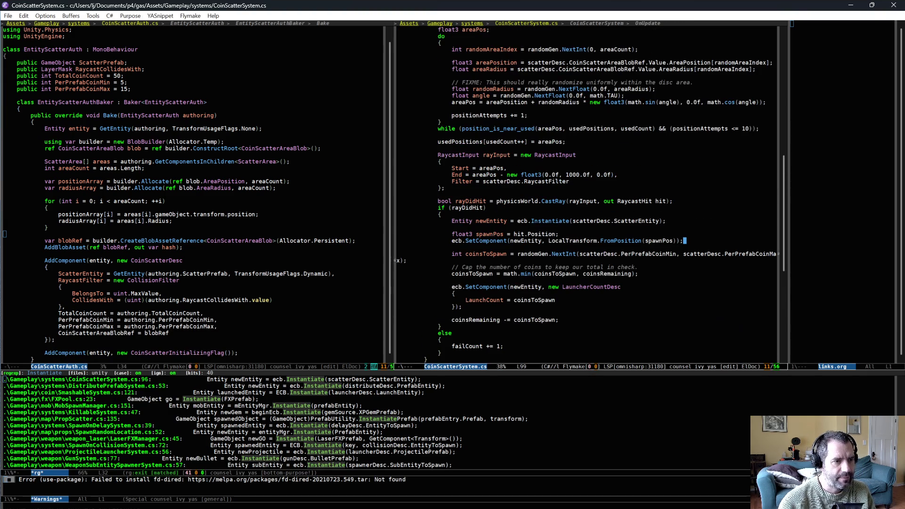
{"action": "key", "text": "Up"}
{"action": "key", "text": "Up"}
{"action": "key", "text": "Up"}
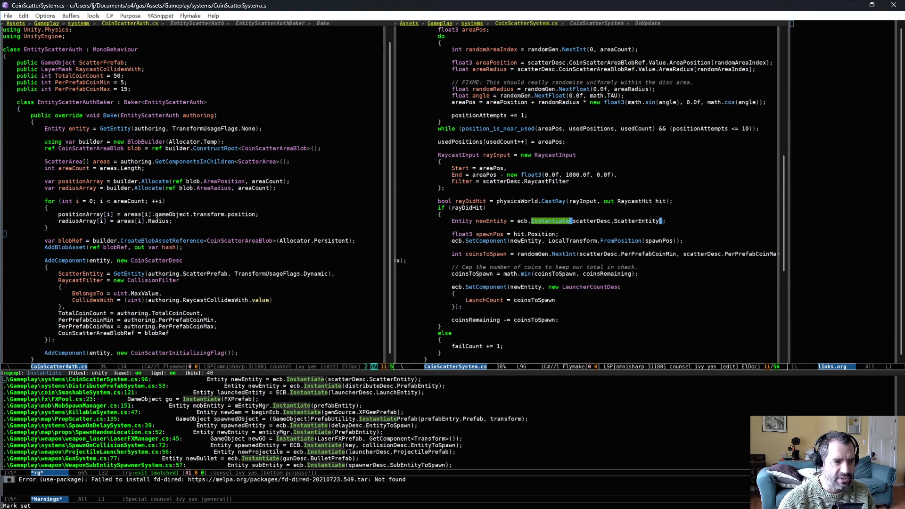
{"action": "left_click", "coordinate": [472, 240]}
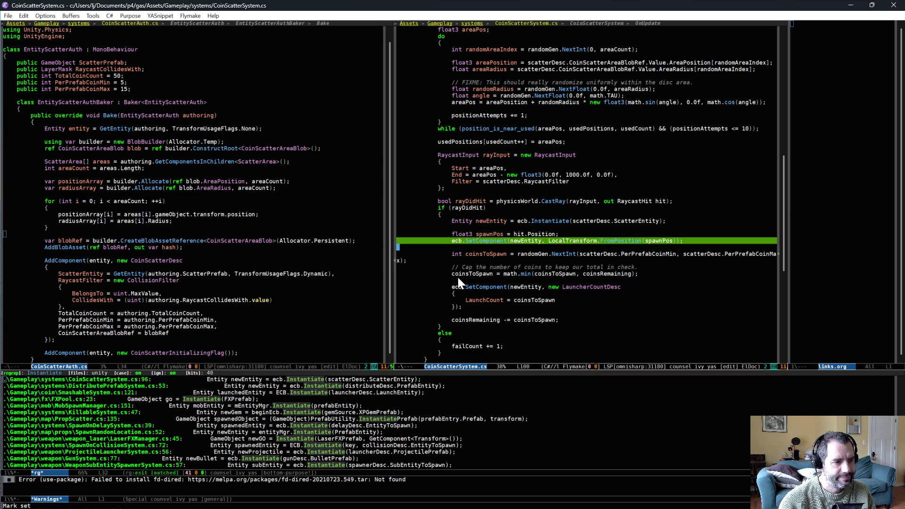
{"action": "scroll", "coordinate": [521, 329], "scroll_direction": "down", "scroll_amount": 5}
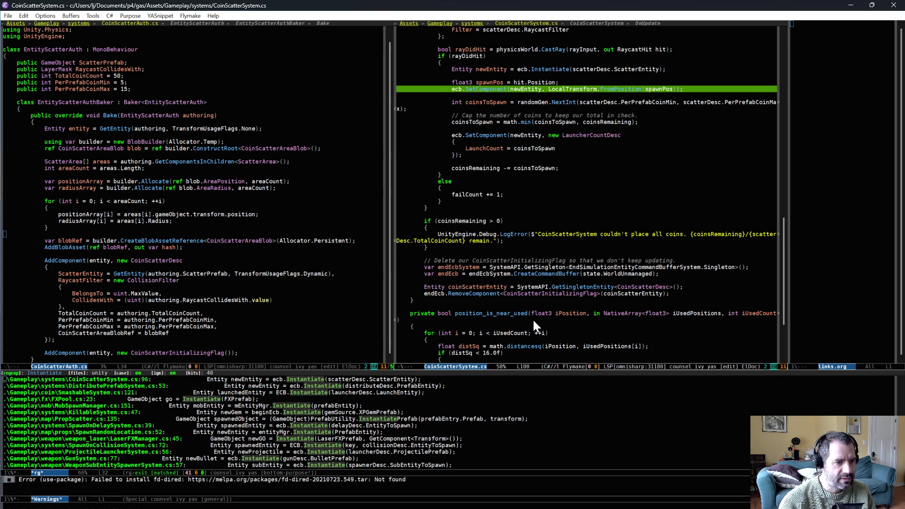
{"action": "scroll", "coordinate": [532, 319], "scroll_direction": "up", "scroll_amount": 5}
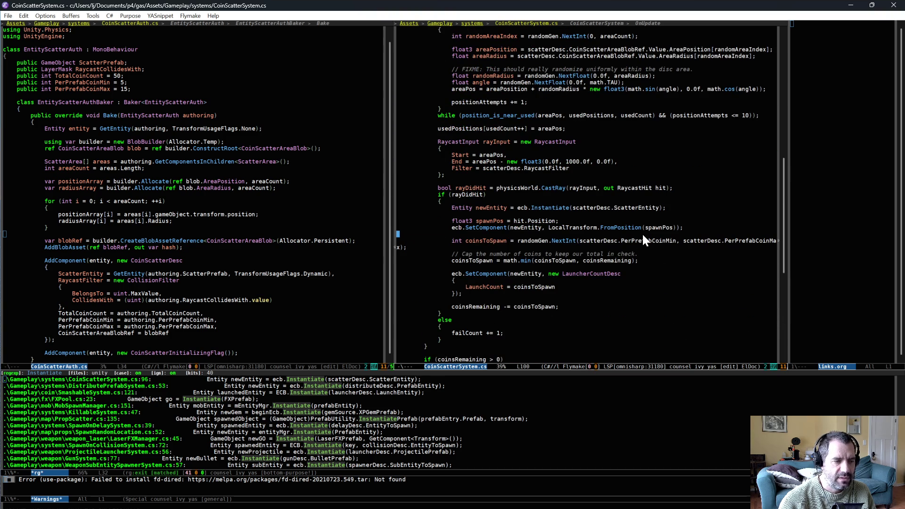
{"action": "key", "text": "alt+Tab"}
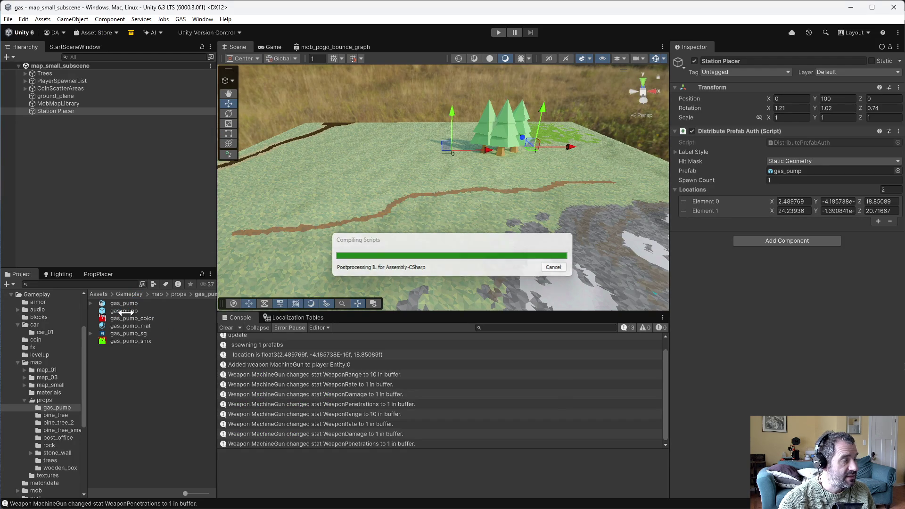
- Open the gas_pump prefab and nudge its Position X to -0.03
{"action": "left_click", "coordinate": [128, 312]}
{"action": "double_click", "coordinate": [129, 311]}
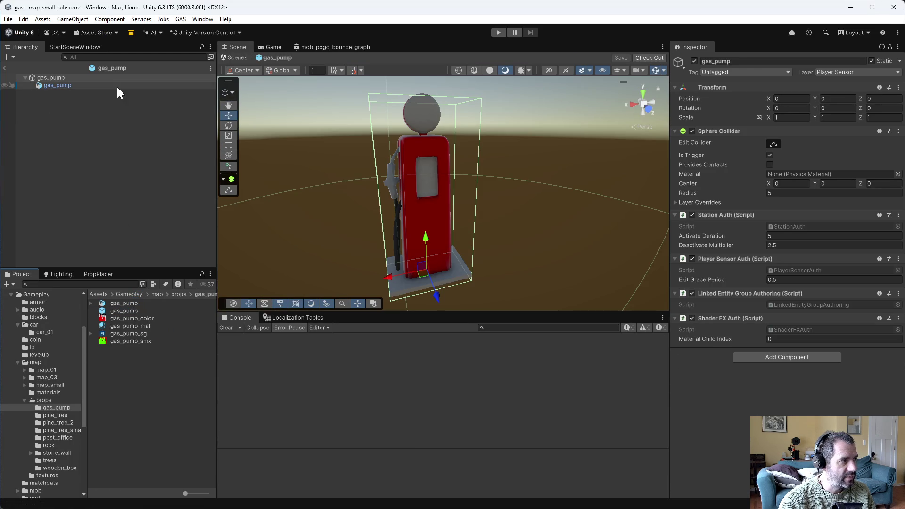
{"action": "left_click_drag", "start_coordinate": [770, 97], "coordinate": [773, 98]}
- Check out the prefab, test-play the Small Map level with Car #1, then stop
{"action": "left_click", "coordinate": [498, 33]}
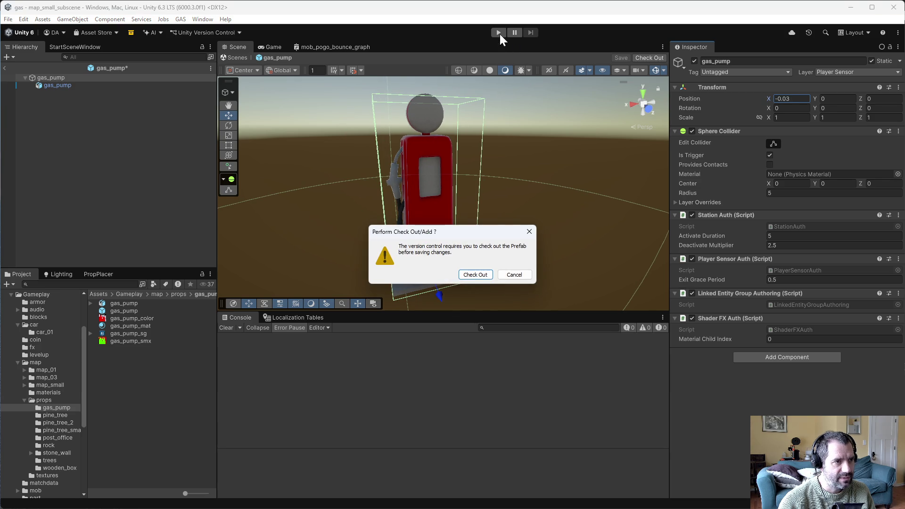
{"action": "left_click", "coordinate": [480, 277]}
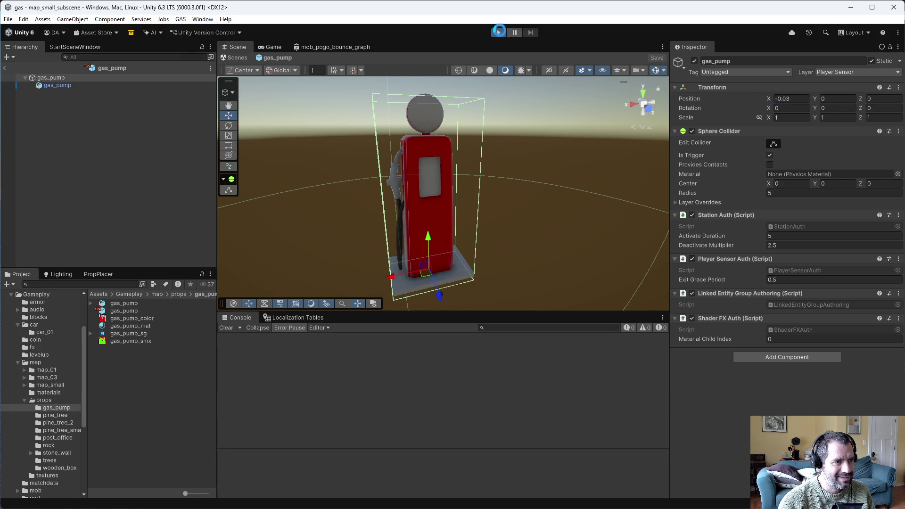
{"action": "key", "text": "alt+Tab"}
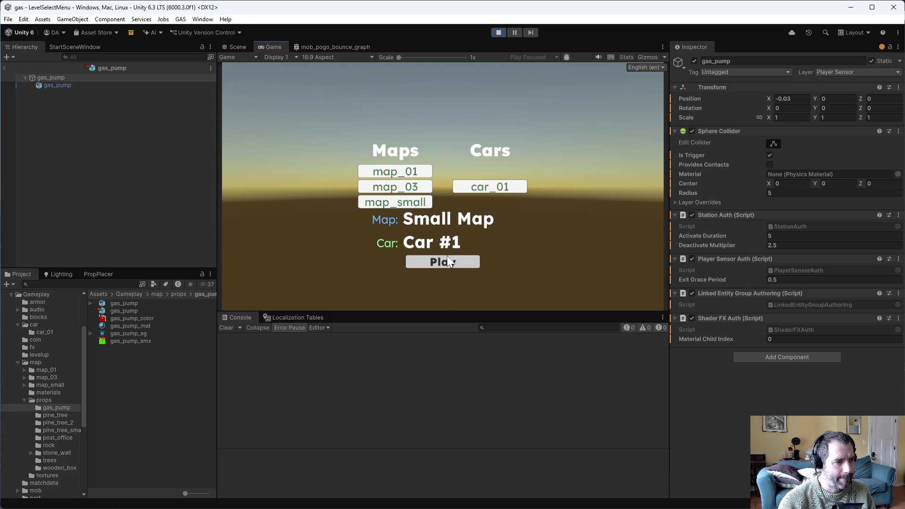
{"action": "left_click", "coordinate": [448, 260]}
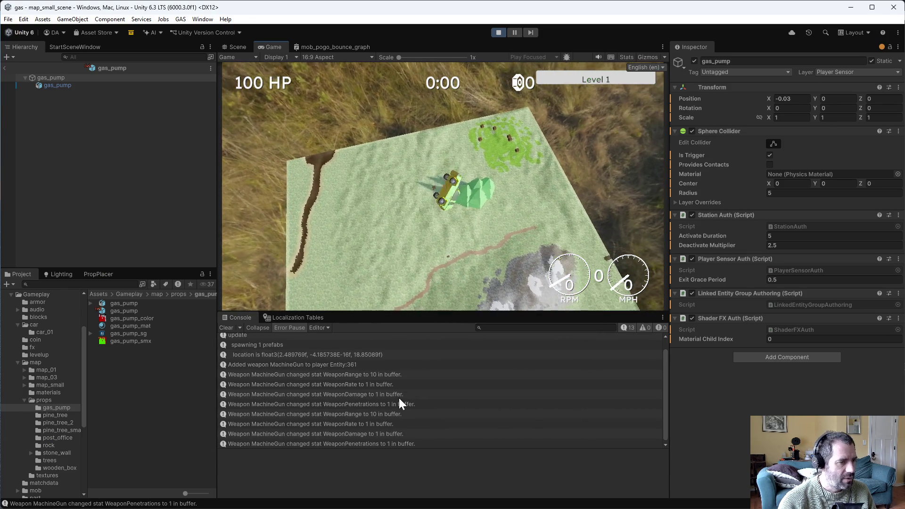
{"action": "key", "text": "ctrl+p"}
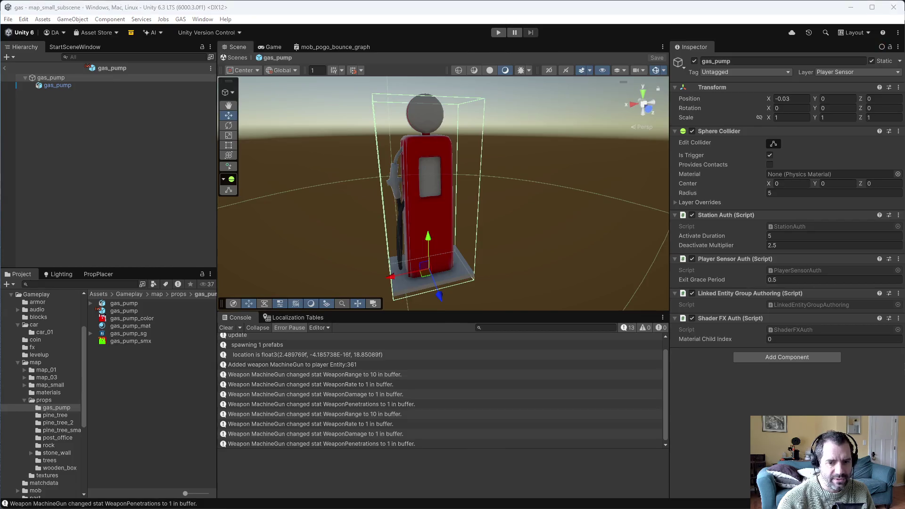
- Review the find_ground check in CoinScatterSystem.cs's OnUpdate
{"action": "key", "text": "alt+Tab"}
{"action": "scroll", "coordinate": [519, 246], "scroll_direction": "up", "scroll_amount": 6}
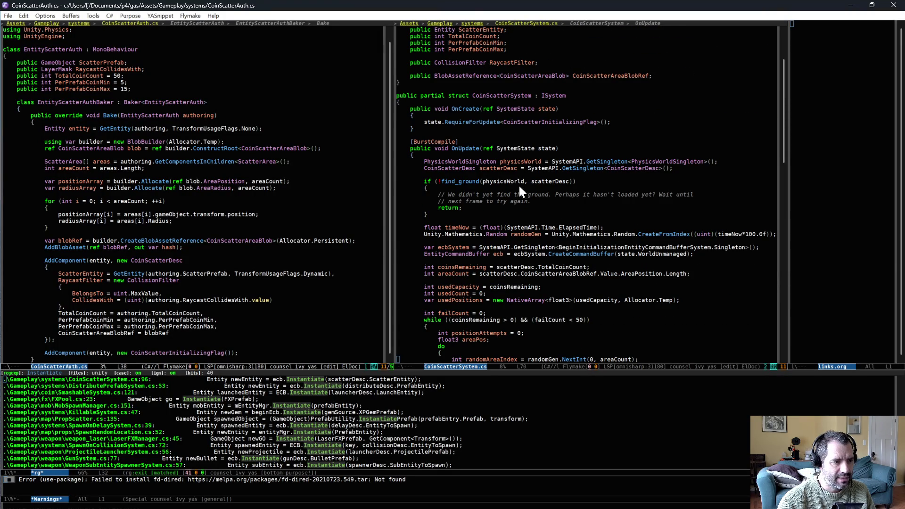
{"action": "left_click", "coordinate": [571, 181]}
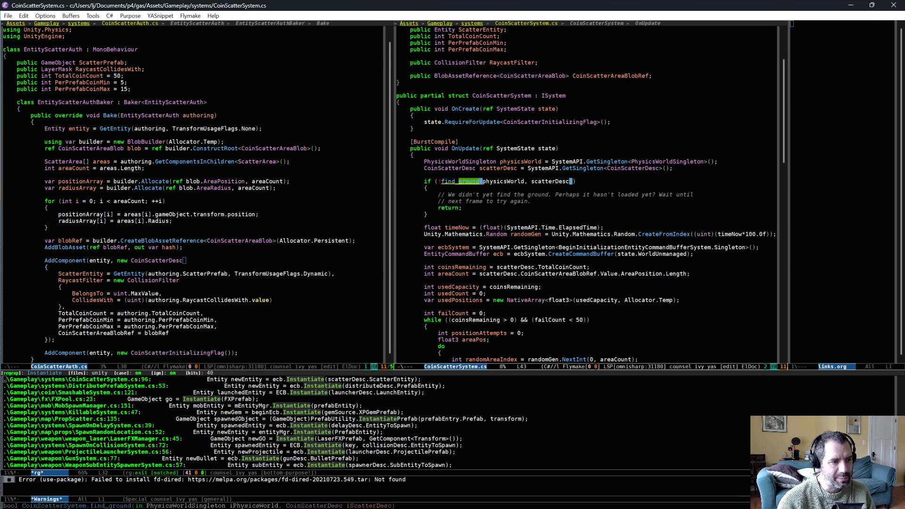
{"action": "scroll", "coordinate": [503, 187], "scroll_direction": "down", "scroll_amount": 1}
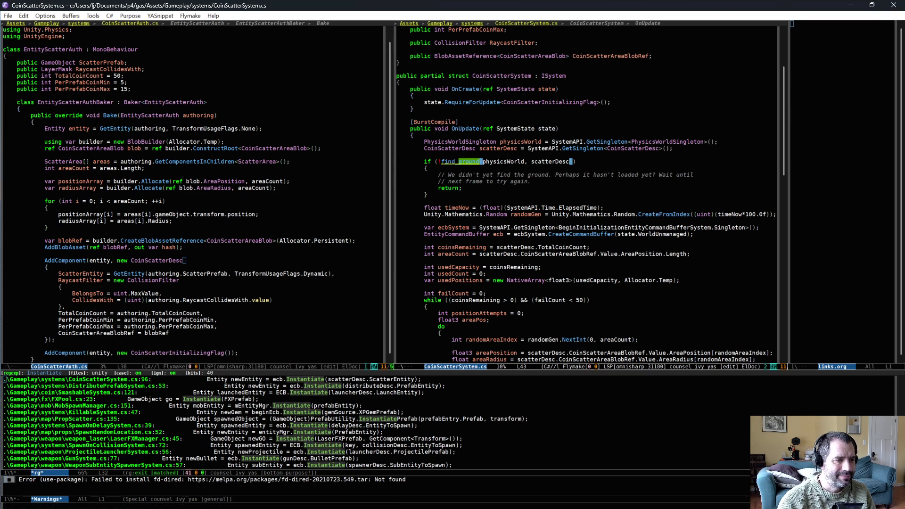
{"action": "scroll", "coordinate": [488, 282], "scroll_direction": "down", "scroll_amount": 1}
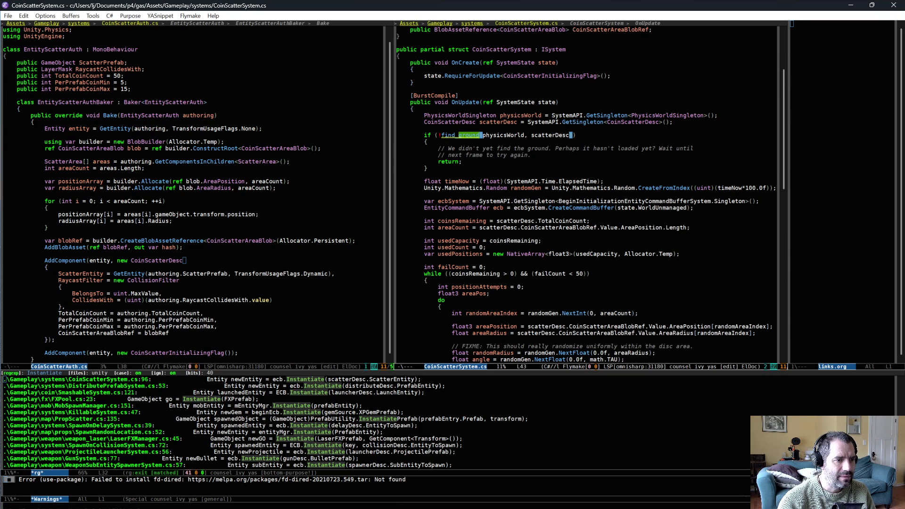
{"action": "scroll", "coordinate": [495, 258], "scroll_direction": "down", "scroll_amount": 2}
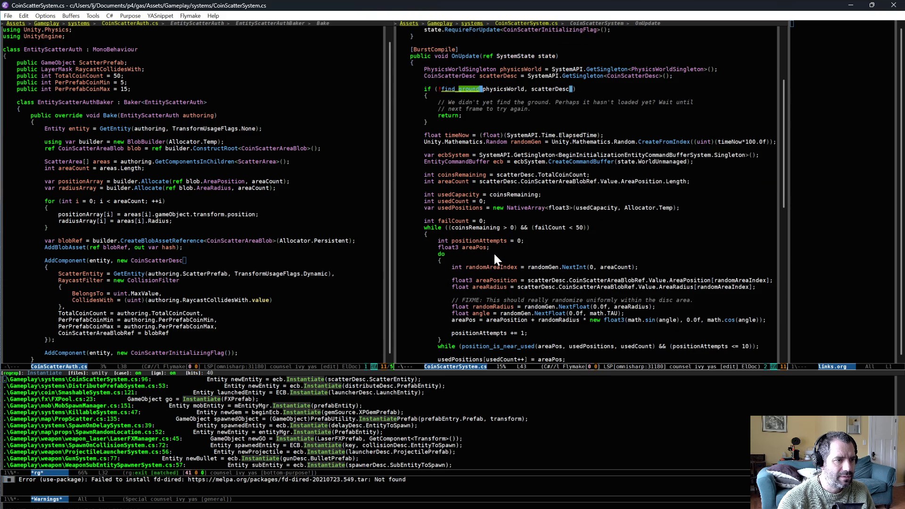
{"action": "scroll", "coordinate": [493, 251], "scroll_direction": "down", "scroll_amount": 2}
{"action": "scroll", "coordinate": [497, 257], "scroll_direction": "up", "scroll_amount": 4}
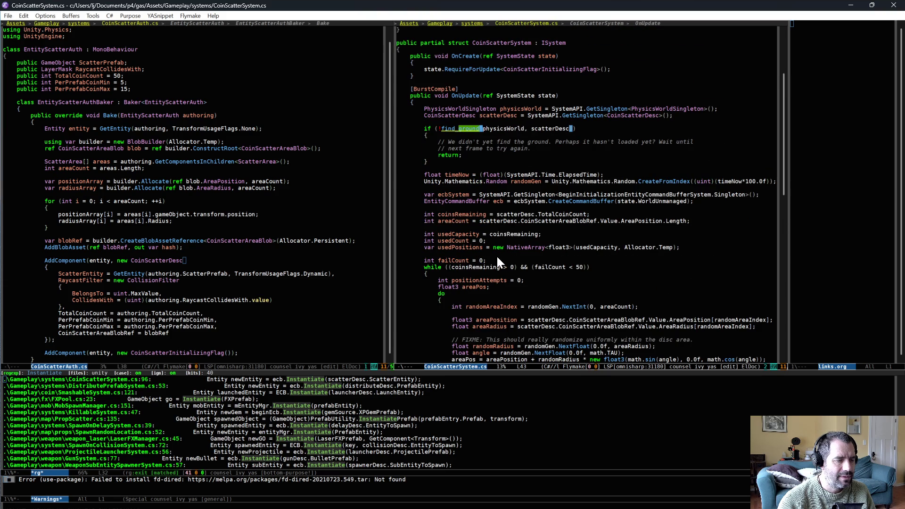
{"action": "key", "text": "Up"}
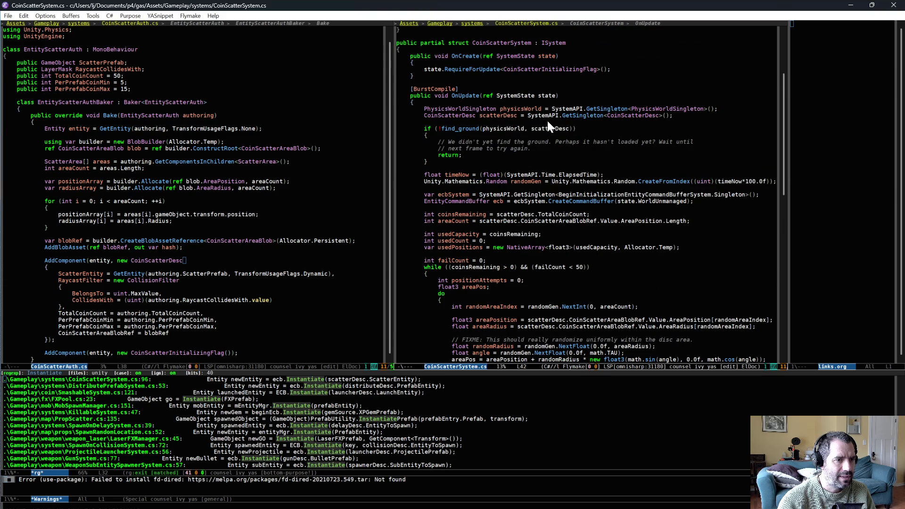
{"action": "left_click", "coordinate": [628, 163]}
- Append {timeNow} to the update log in DistributePrefabSystem.cs and save the file
{"action": "key", "text": "alt+g"}
{"action": "key", "text": "n"}
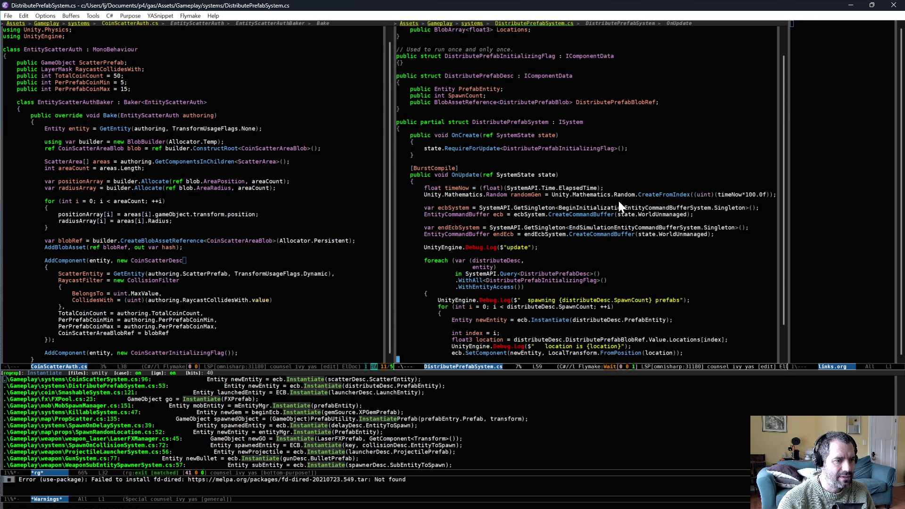
{"action": "left_click", "coordinate": [529, 246]}
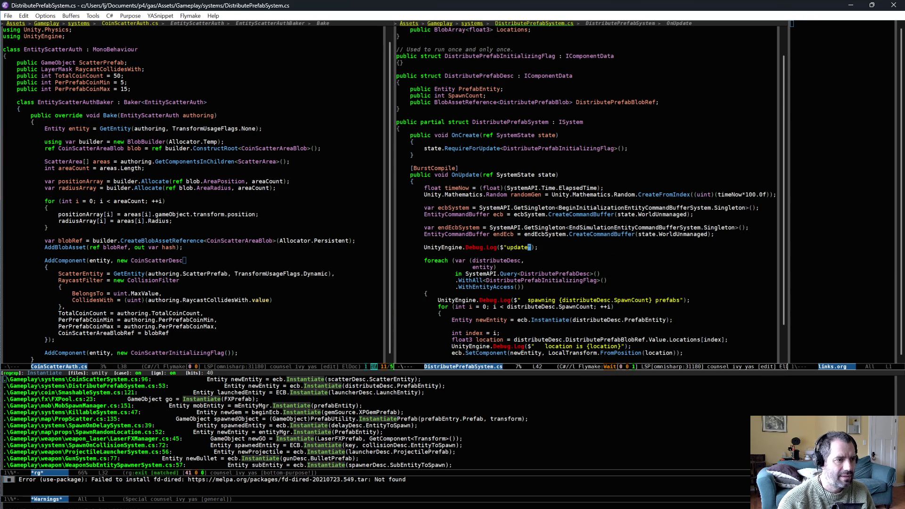
{"action": "type", "text": "{timeNow"}
{"action": "key", "text": "ctrl+x"}
{"action": "key", "text": "ctrl+s"}
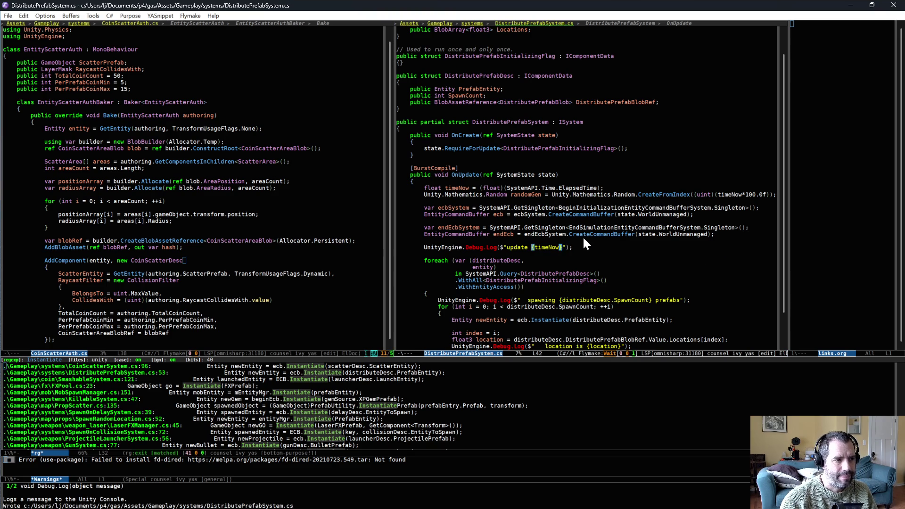
{"action": "key", "text": "alt+Tab"}
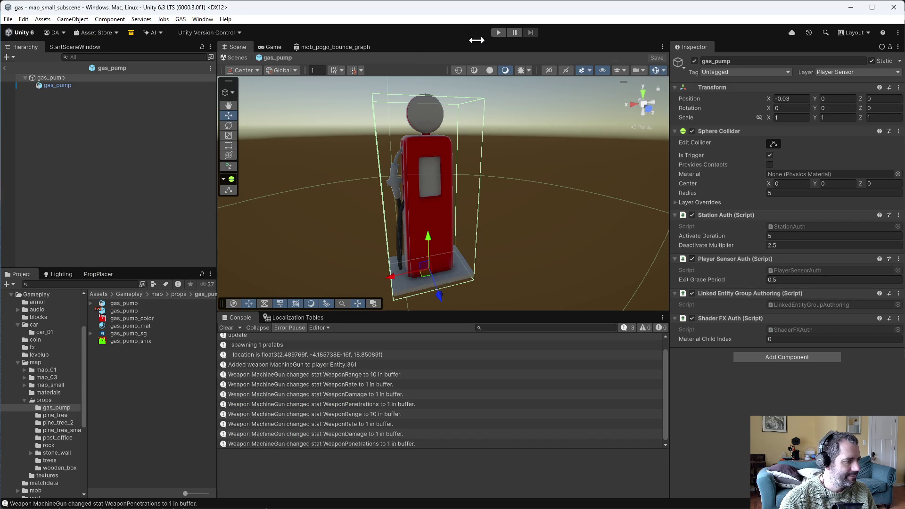
- Test-play the selected map to check the timed update log, then stop and return to Emacs
{"action": "left_click", "coordinate": [502, 29]}
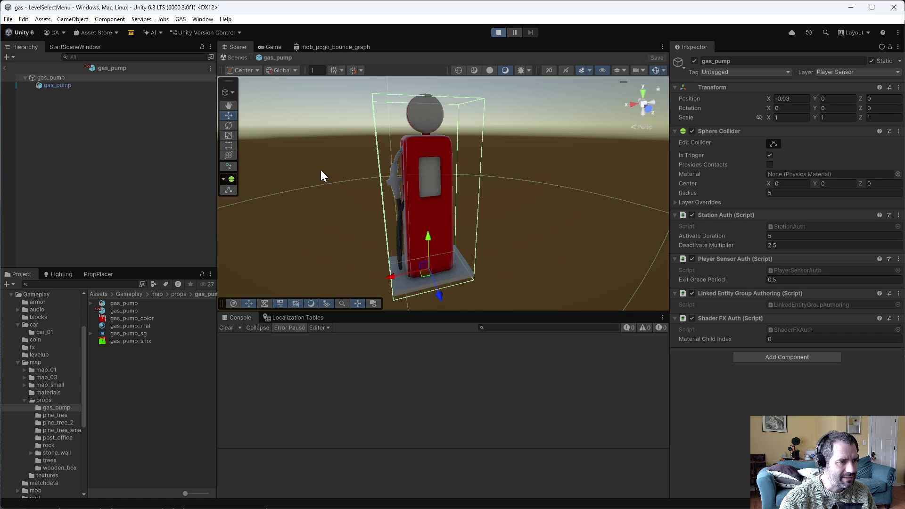
{"action": "left_click", "coordinate": [455, 263]}
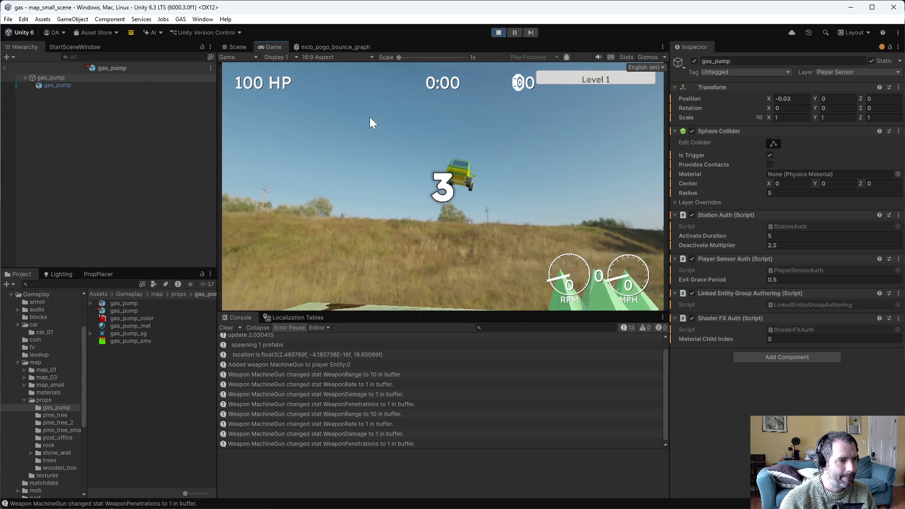
{"action": "scroll", "coordinate": [295, 336], "scroll_direction": "up", "scroll_amount": 1}
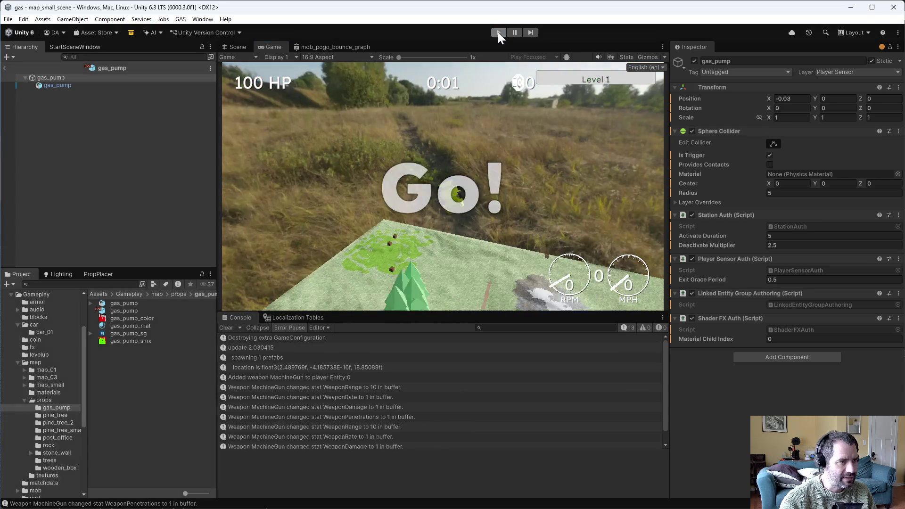
{"action": "left_click", "coordinate": [497, 32]}
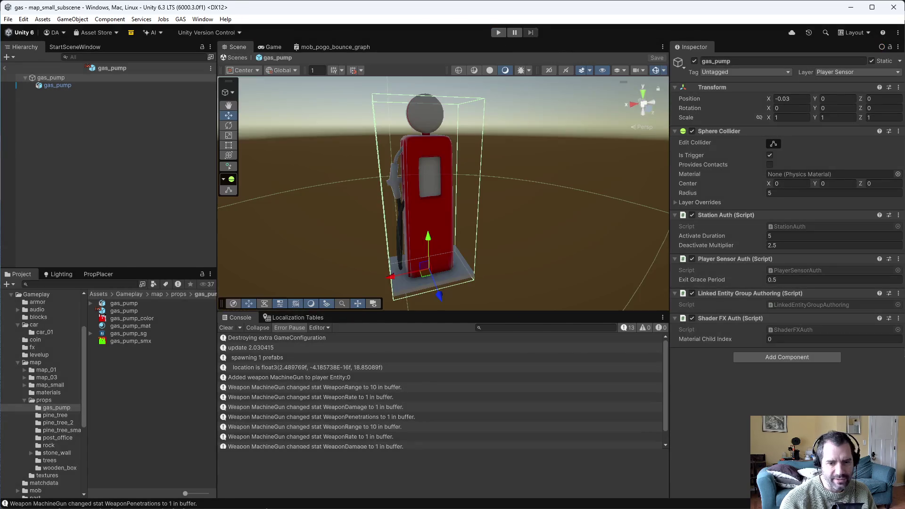
{"action": "key", "text": "alt+Tab"}
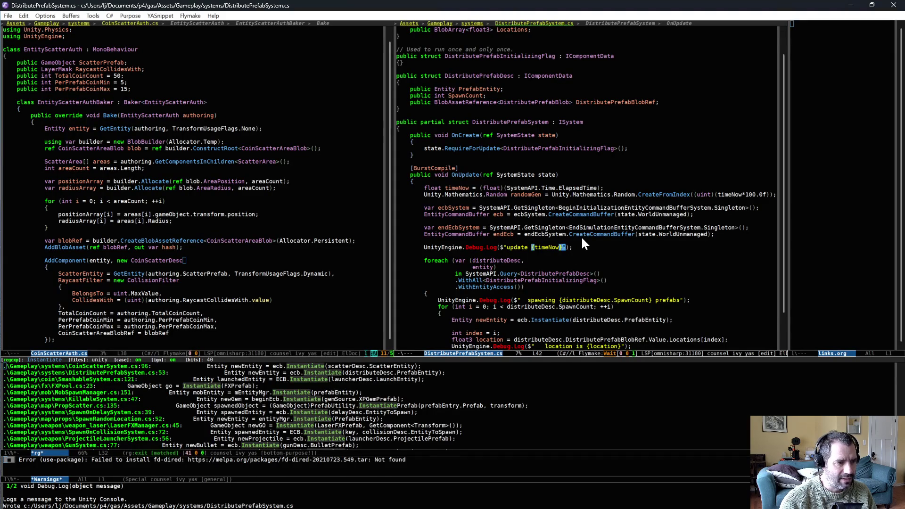
- Add an 'if (timeNow < 10.0f) { return; }' guard after the timeNow line and save
{"action": "key", "text": "Up"}
{"action": "key", "text": "Return"}
{"action": "key", "text": "Return"}
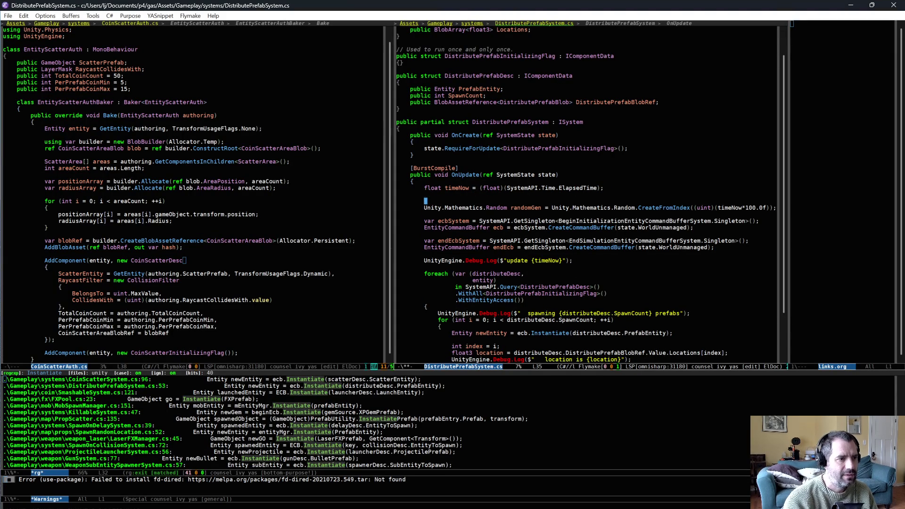
{"action": "type", "text": "f (timeNow < 10.0f)"}
{"action": "key", "text": "Return"}
{"action": "type", "text": "{"}
{"action": "key", "text": "Return"}
{"action": "type", "text": "return;"}
{"action": "key", "text": "ctrl+x"}
{"action": "key", "text": "ctrl+s"}
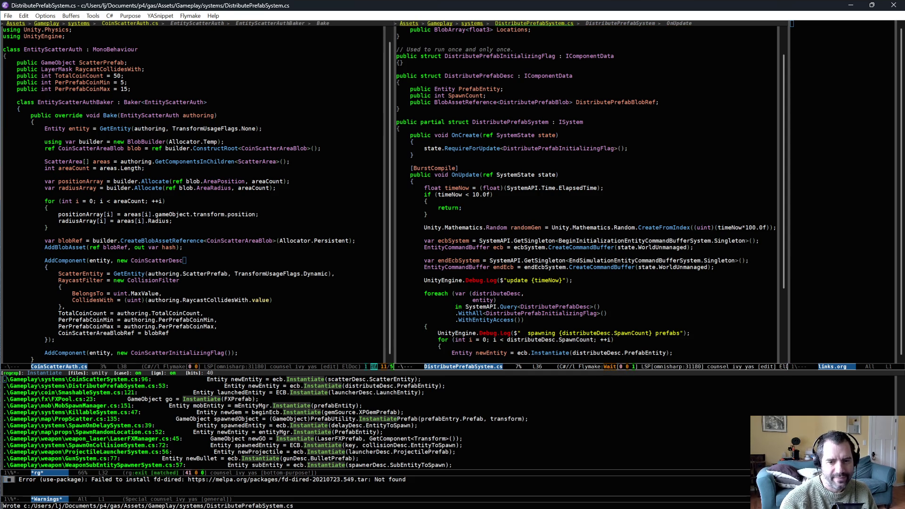
{"action": "key", "text": "alt+Tab"}
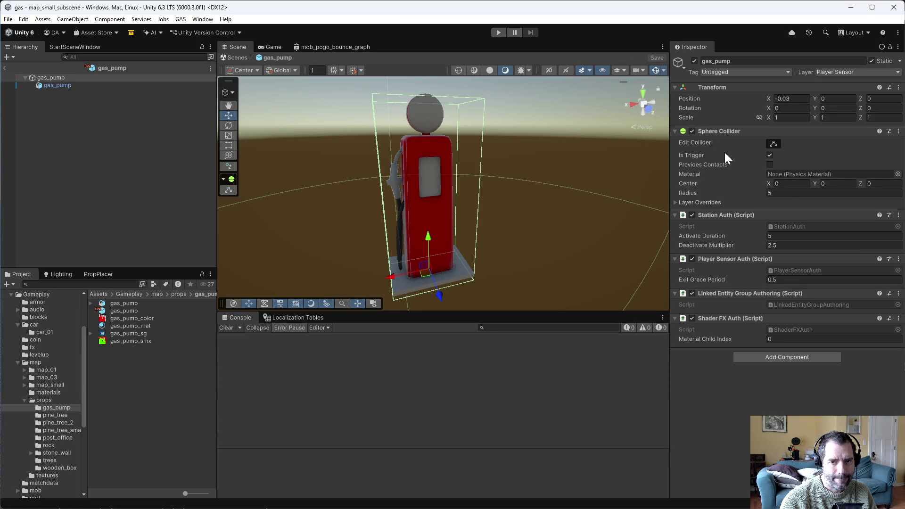
- Test-play the Small Map with Car #1, driving forward and reversing, then stop
{"action": "left_click", "coordinate": [496, 33]}
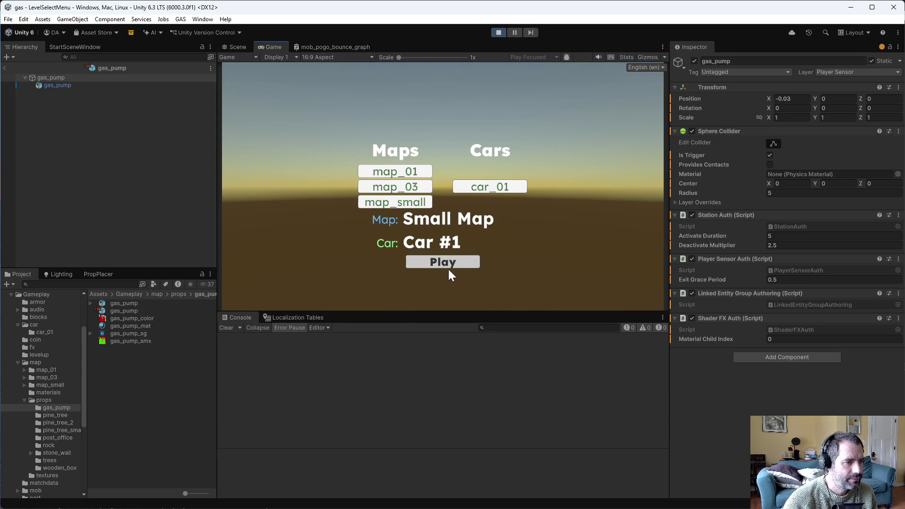
{"action": "left_click", "coordinate": [448, 267]}
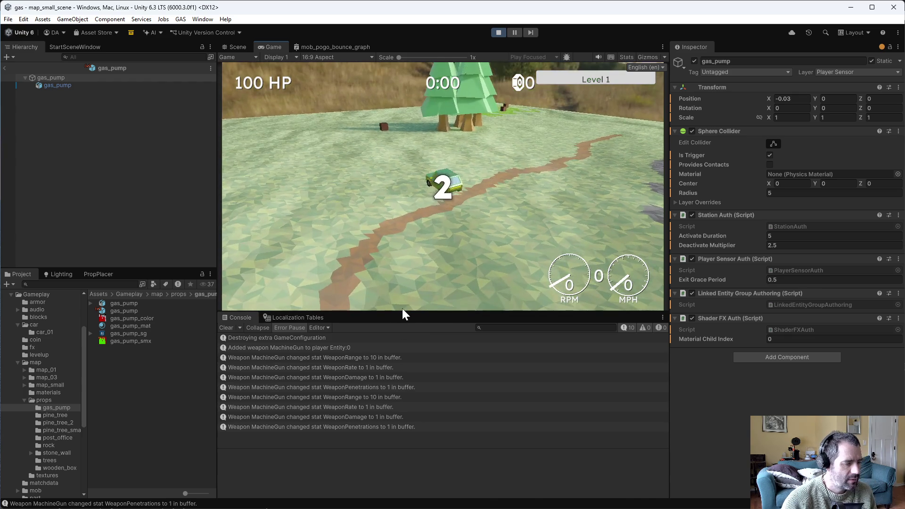
{"action": "key", "text": "w"}
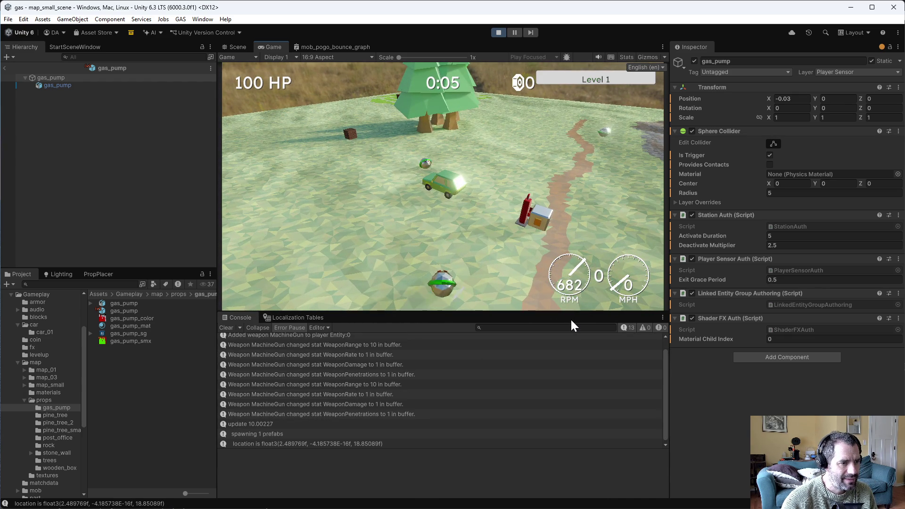
{"action": "key", "text": "w"}
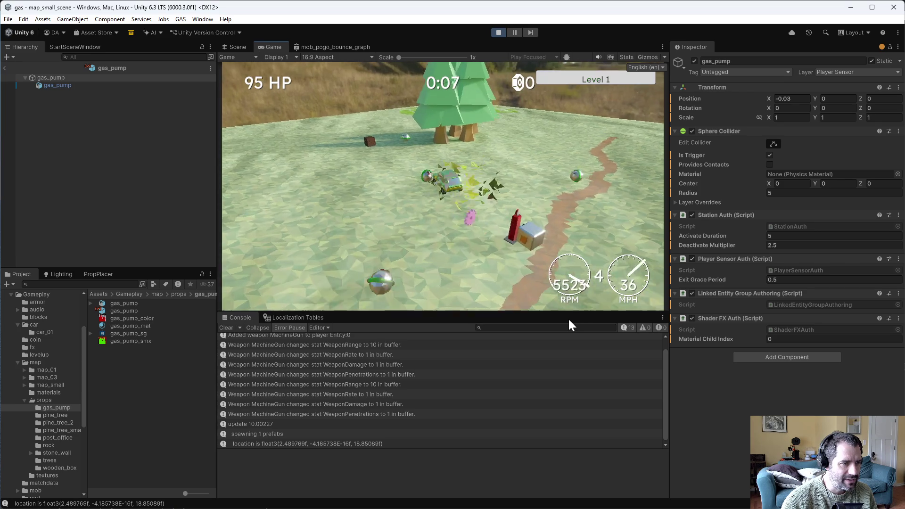
{"action": "key", "text": "s"}
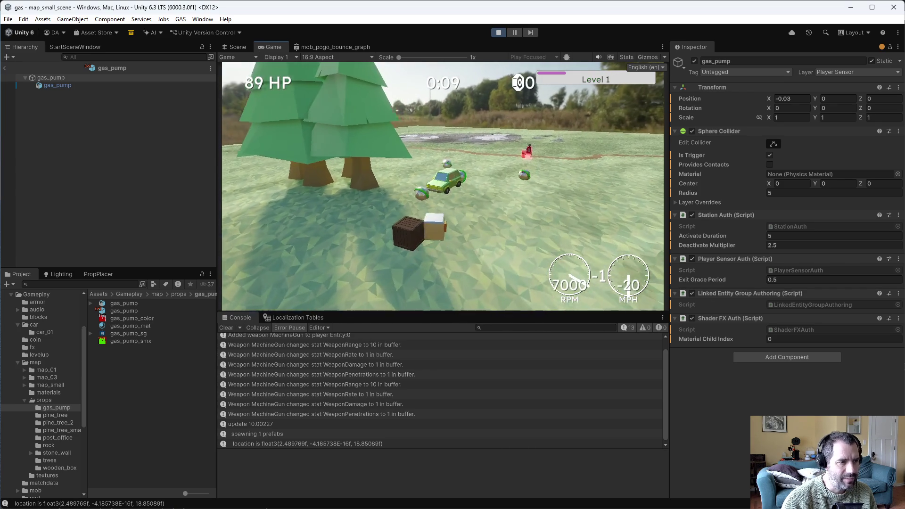
{"action": "left_click", "coordinate": [498, 33]}
{"action": "key", "text": "alt+Tab"}
- Delete the timeNow early-return block from OnUpdate and save the file
{"action": "key", "text": "ctrl+space"}
{"action": "key", "text": "Down"}
{"action": "key", "text": "Down"}
{"action": "key", "text": "Down"}
{"action": "key", "text": "ctrl+w"}
{"action": "key", "text": "ctrl+x"}
{"action": "key", "text": "ctrl+s"}
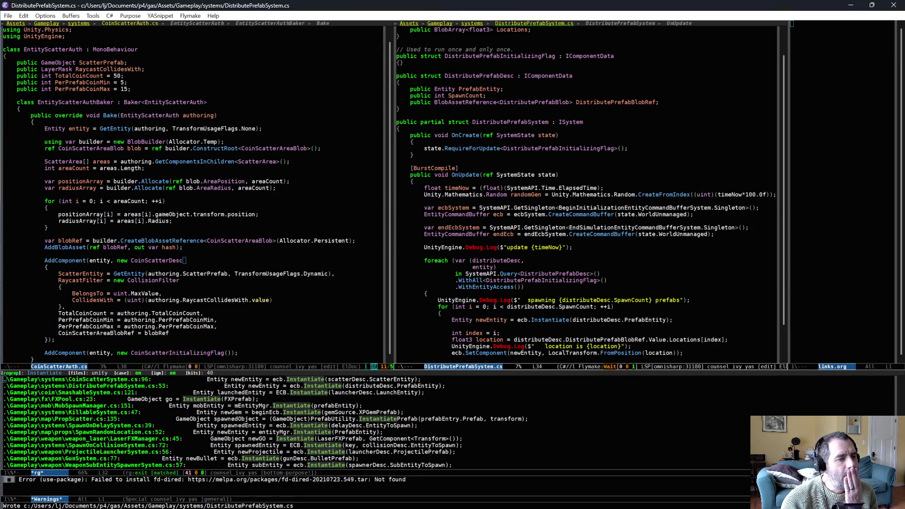
{"action": "scroll", "coordinate": [580, 327], "scroll_direction": "down", "scroll_amount": 3}
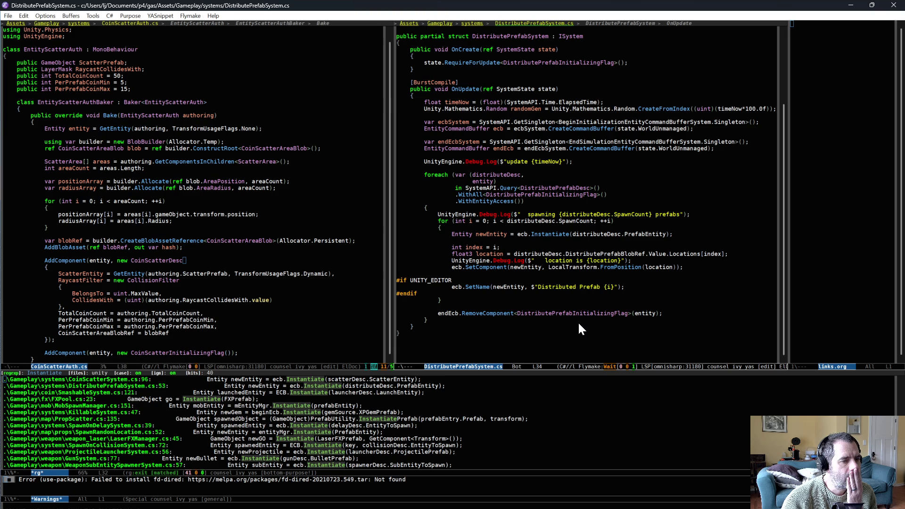
- Jump to the Instantiate call, then bring up the Unity Entities documentation in Firefox
{"action": "key", "text": "alt+g"}
{"action": "key", "text": "n"}
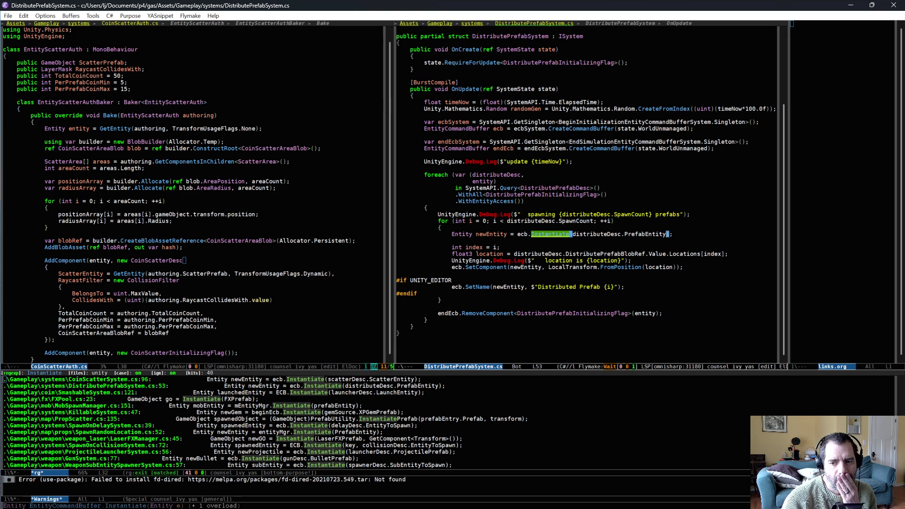
{"action": "key", "text": "alt+Tab"}
{"action": "left_click", "coordinate": [206, 77]}
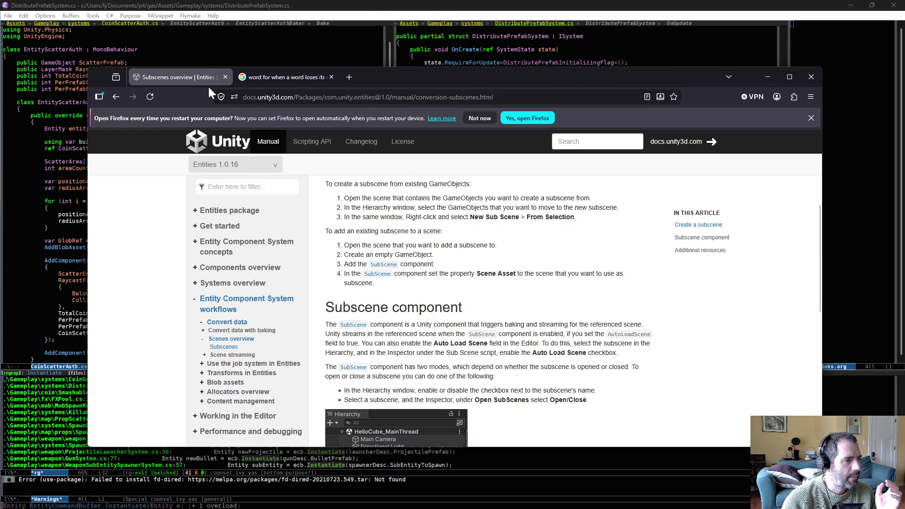
- Search the docs for 'instantiate' and read the EntityCommandBuffer Instantiate API page
{"action": "scroll", "coordinate": [387, 278], "scroll_direction": "up", "scroll_amount": 4}
{"action": "left_click", "coordinate": [576, 141]}
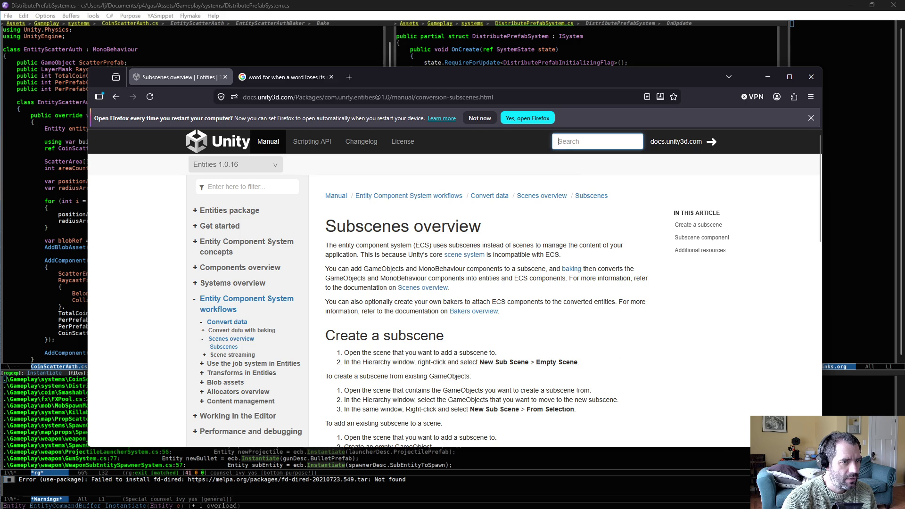
{"action": "type", "text": "instn"}
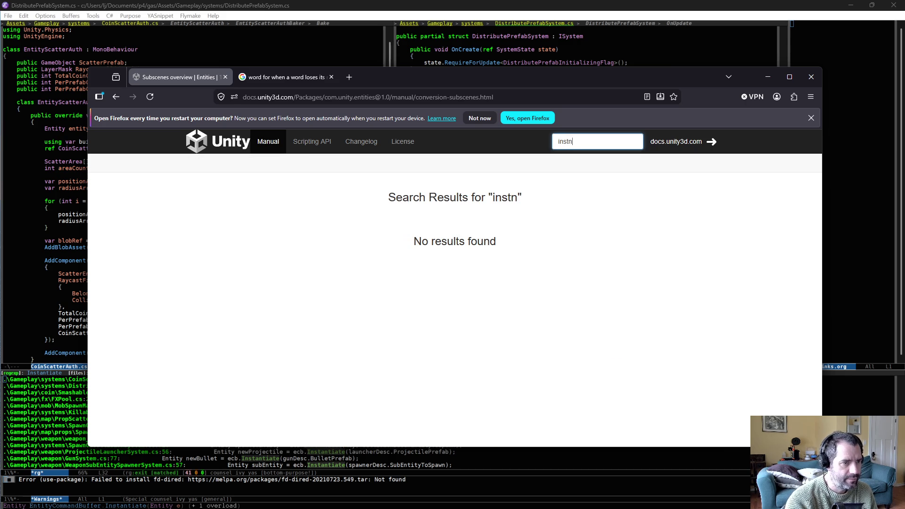
{"action": "key", "text": "BackSpace"}
{"action": "type", "text": "antiate"}
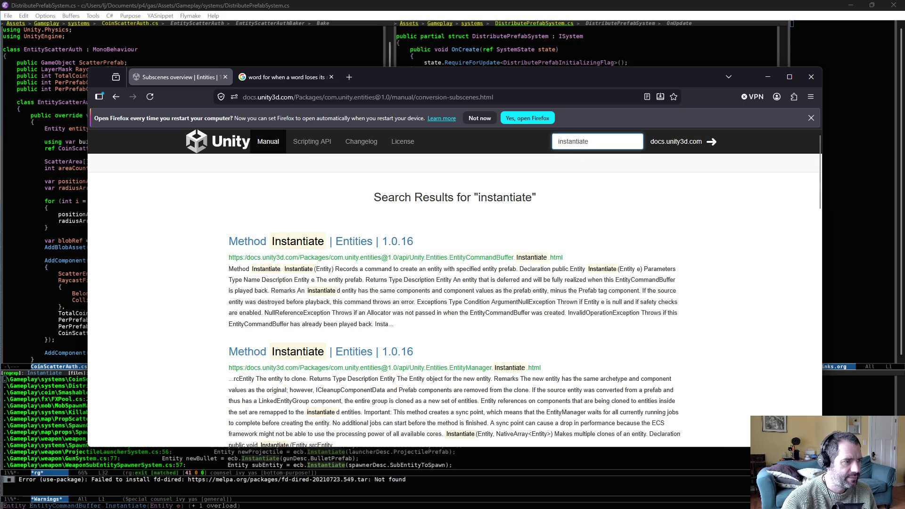
{"action": "left_click", "coordinate": [283, 242]}
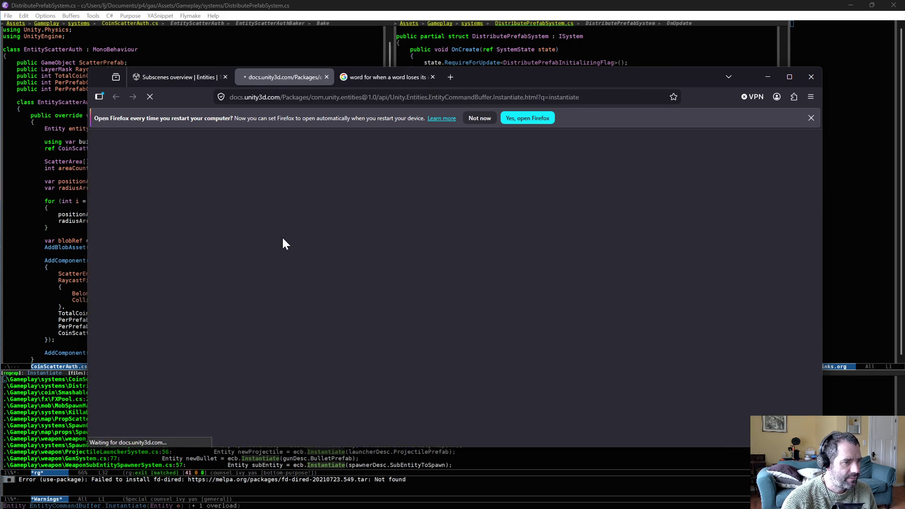
{"action": "scroll", "coordinate": [558, 304], "scroll_direction": "down", "scroll_amount": 6}
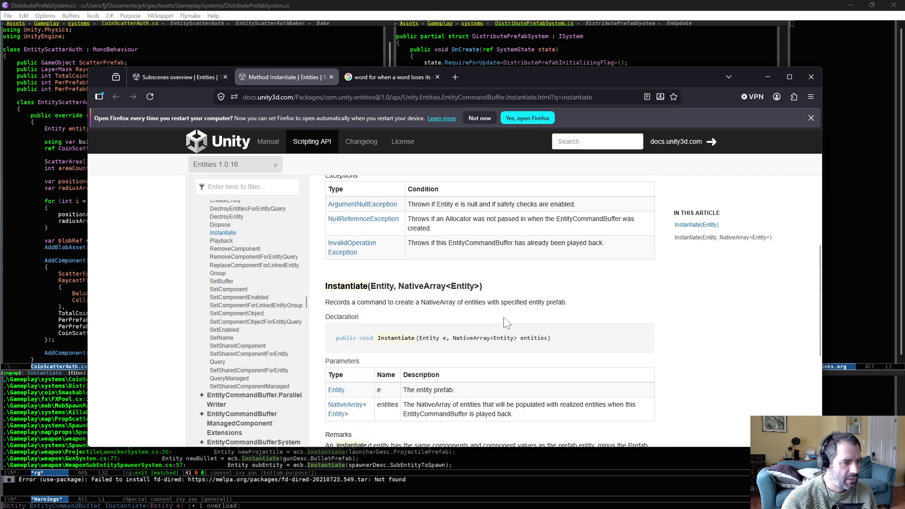
{"action": "key", "text": "Page_Down"}
{"action": "key", "text": "Page_Up"}
{"action": "scroll", "coordinate": [468, 320], "scroll_direction": "up", "scroll_amount": 4}
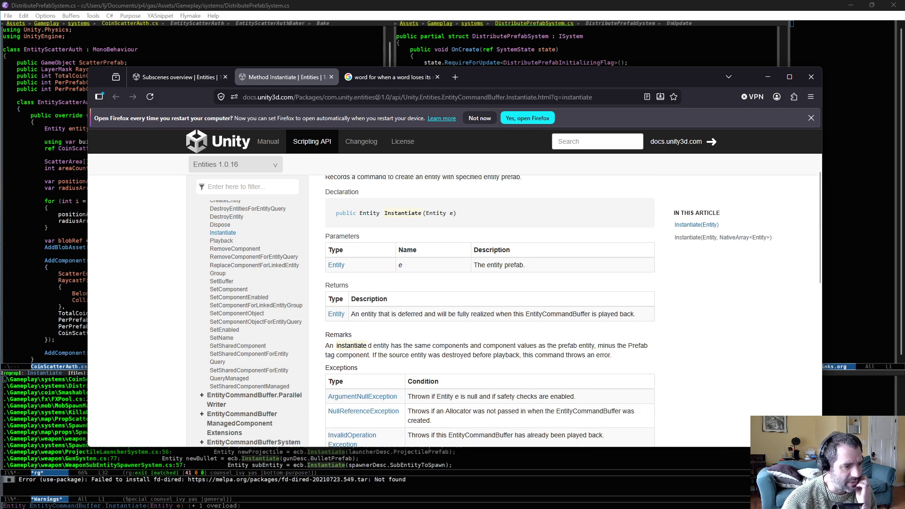
{"action": "scroll", "coordinate": [508, 316], "scroll_direction": "down", "scroll_amount": 1}
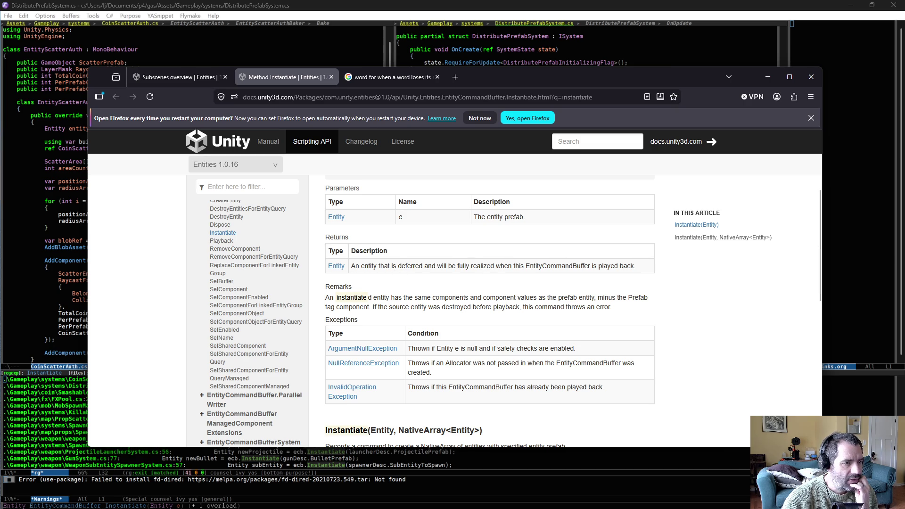
{"action": "scroll", "coordinate": [539, 309], "scroll_direction": "down", "scroll_amount": 5}
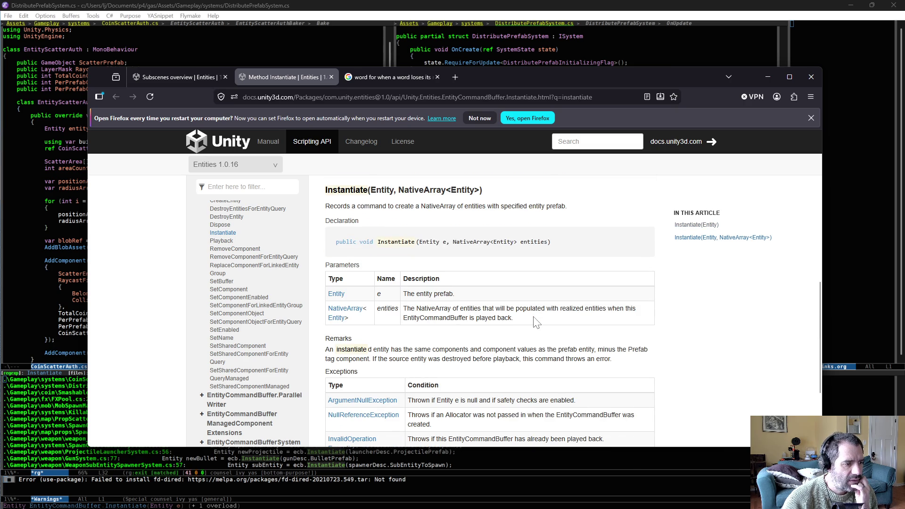
{"action": "scroll", "coordinate": [536, 322], "scroll_direction": "down", "scroll_amount": 3}
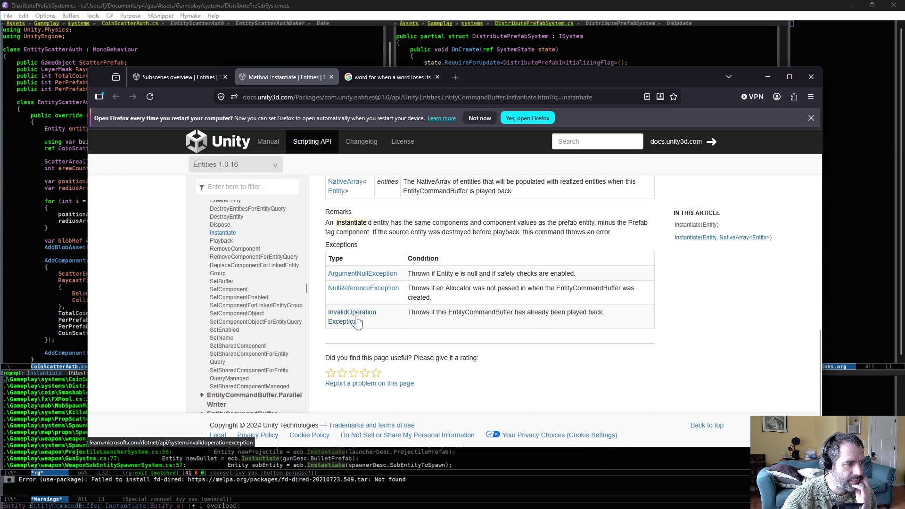
{"action": "scroll", "coordinate": [249, 337], "scroll_direction": "down", "scroll_amount": 4}
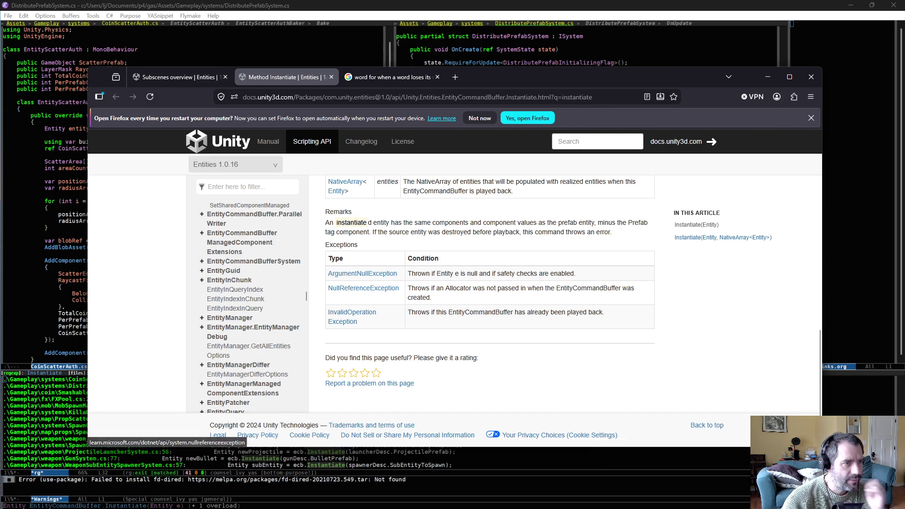
- Copy LocalTransform from the code and search the documentation for it
{"action": "key", "text": "alt+Tab"}
{"action": "double_click", "coordinate": [569, 267]}
{"action": "key", "text": "alt+w"}
{"action": "key", "text": "alt+Tab"}
{"action": "left_click", "coordinate": [597, 141]}
{"action": "key", "text": "ctrl+v"}
{"action": "key", "text": "Return"}
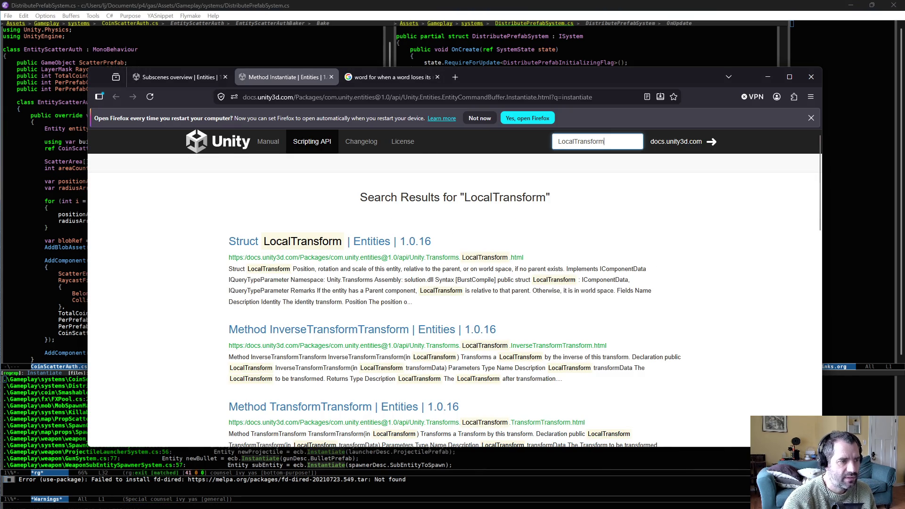
- Open the Struct LocalTransform reference and scroll through its members
{"action": "left_click", "coordinate": [325, 241]}
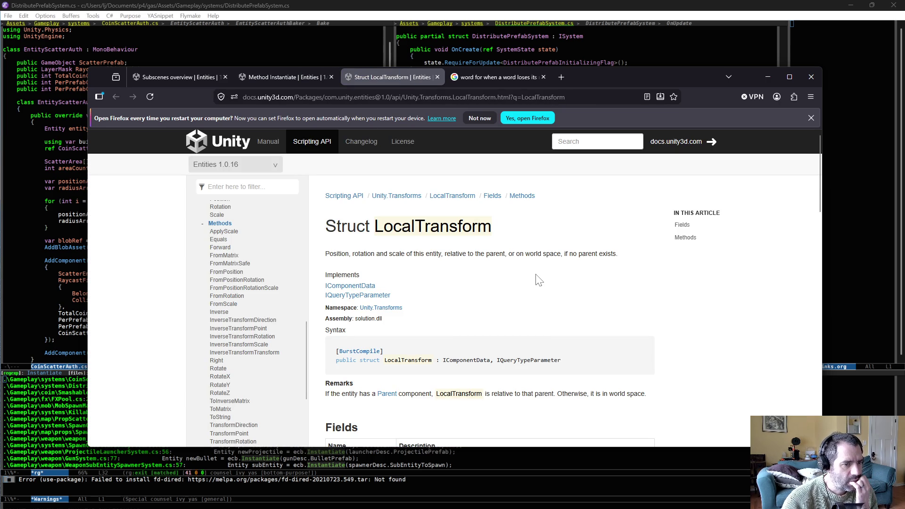
{"action": "scroll", "coordinate": [473, 288], "scroll_direction": "down", "scroll_amount": 4}
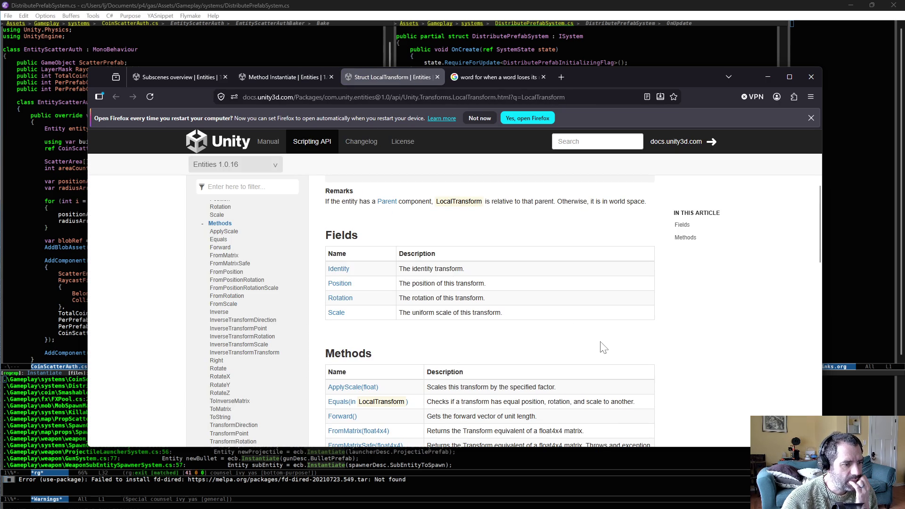
{"action": "scroll", "coordinate": [603, 347], "scroll_direction": "down", "scroll_amount": 9}
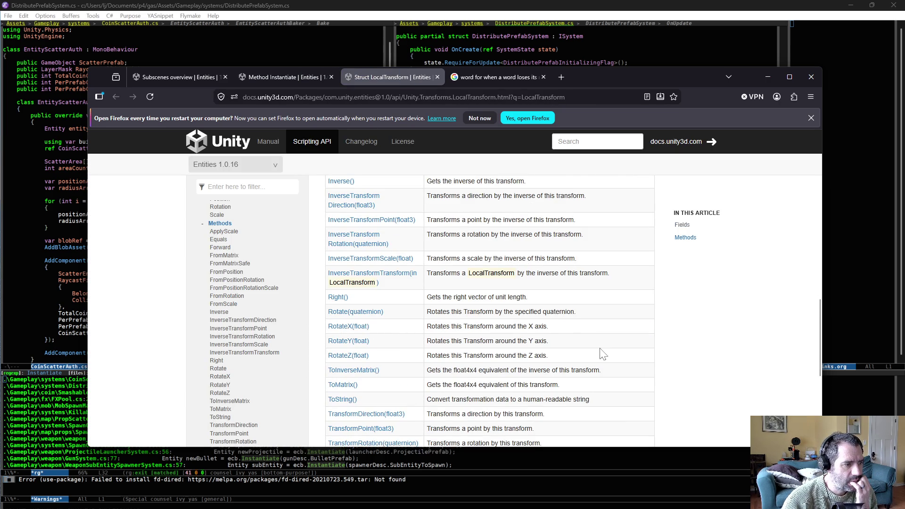
{"action": "scroll", "coordinate": [603, 354], "scroll_direction": "up", "scroll_amount": 5}
{"action": "scroll", "coordinate": [416, 286], "scroll_direction": "up", "scroll_amount": 2}
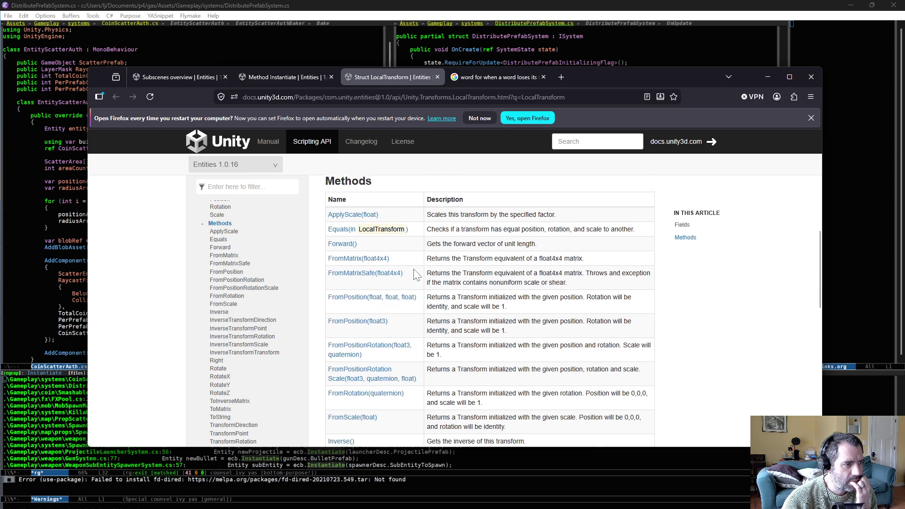
{"action": "scroll", "coordinate": [416, 285], "scroll_direction": "down", "scroll_amount": 4}
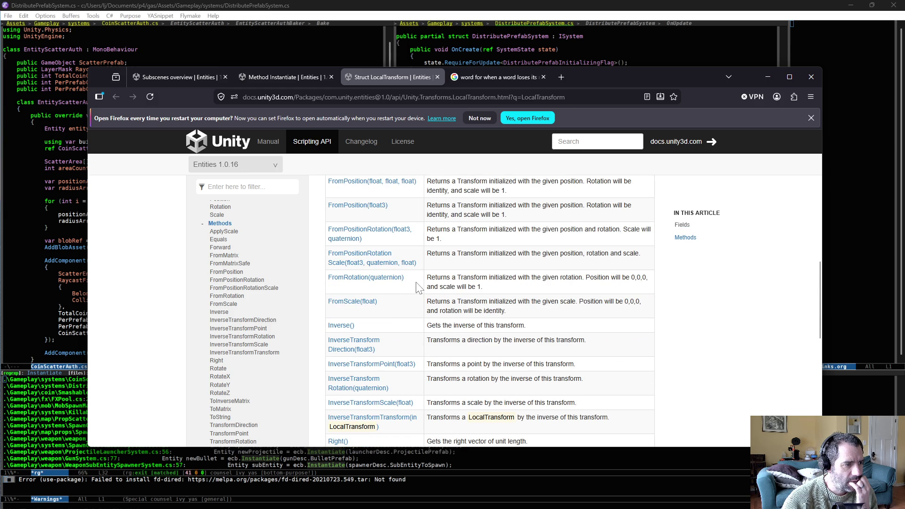
{"action": "scroll", "coordinate": [443, 292], "scroll_direction": "down", "scroll_amount": 2}
{"action": "scroll", "coordinate": [443, 292], "scroll_direction": "down", "scroll_amount": 6}
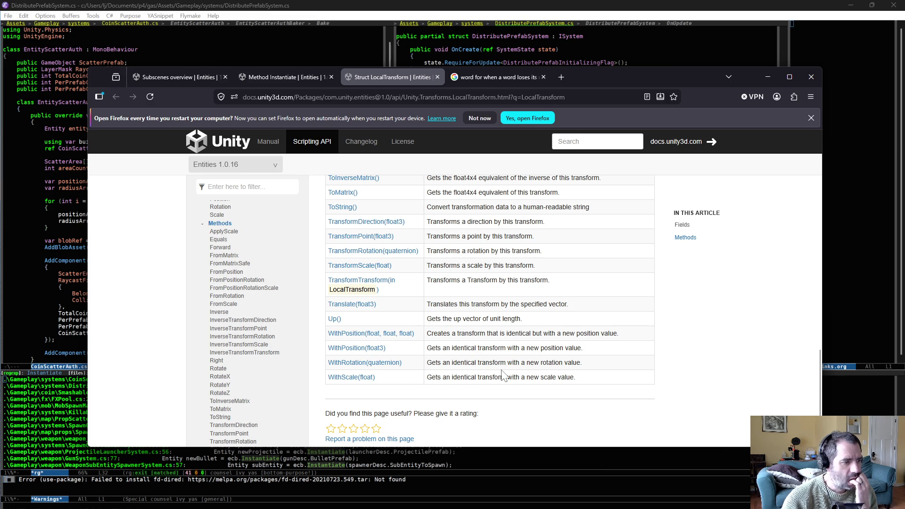
{"action": "scroll", "coordinate": [505, 380], "scroll_direction": "up", "scroll_amount": 6}
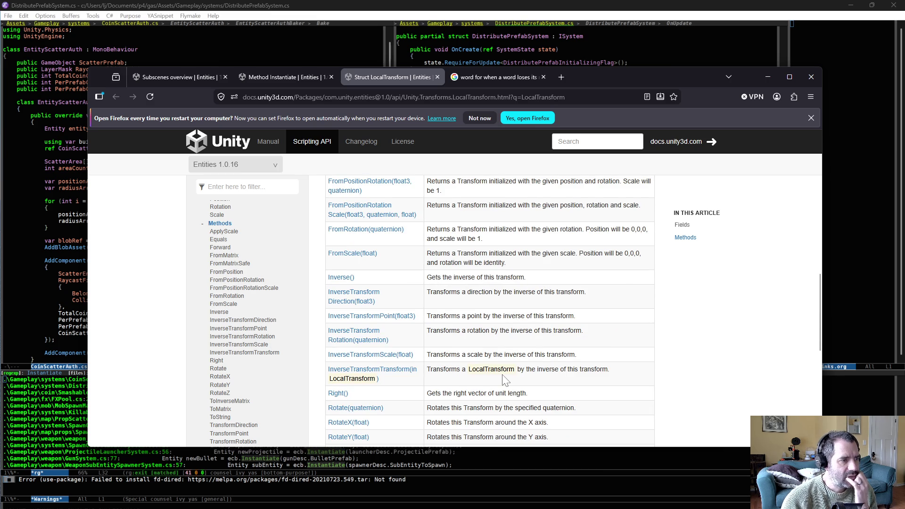
{"action": "scroll", "coordinate": [505, 380], "scroll_direction": "up", "scroll_amount": 3}
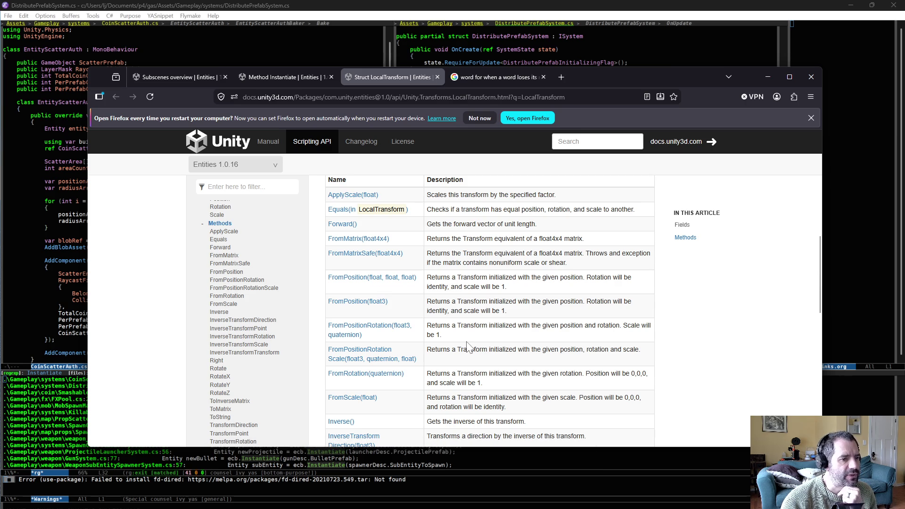
{"action": "scroll", "coordinate": [468, 348], "scroll_direction": "down", "scroll_amount": 10}
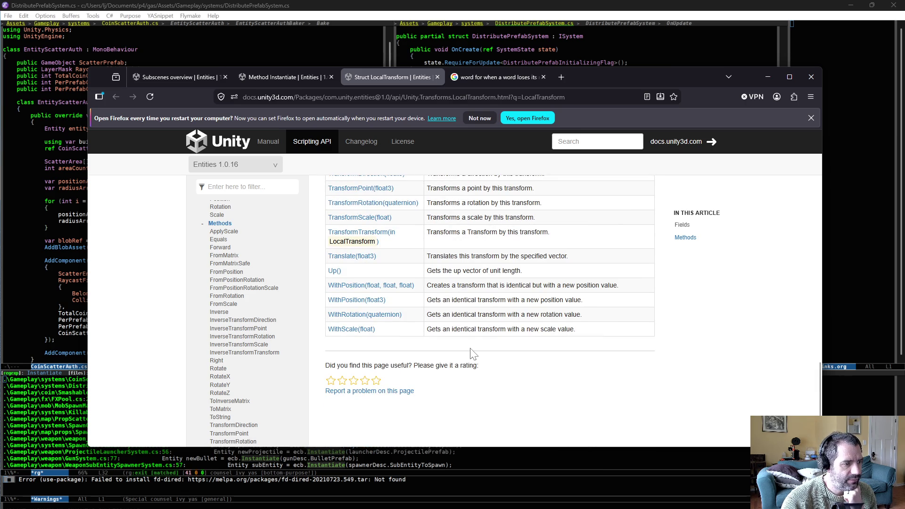
- Read the WithPosition(float3) method docs, go back to LocalTransform, and return to Unity
{"action": "left_click", "coordinate": [369, 302]}
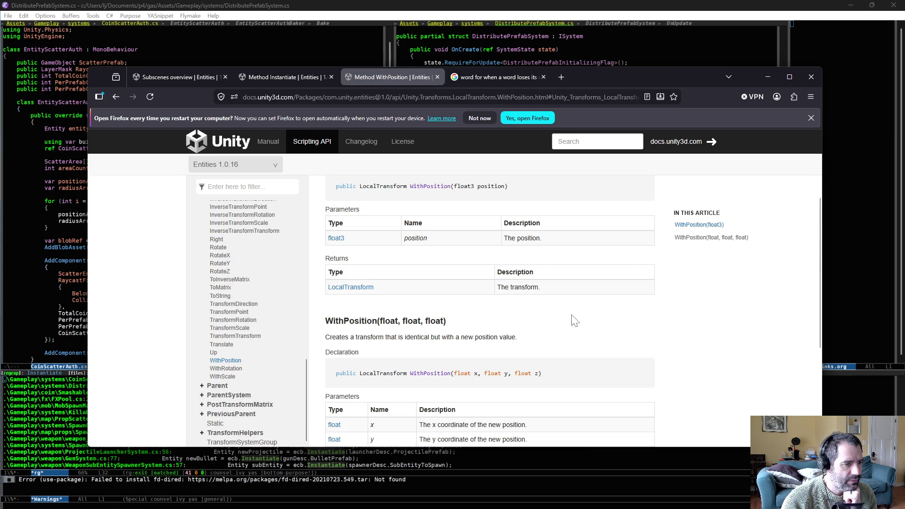
{"action": "scroll", "coordinate": [574, 319], "scroll_direction": "down", "scroll_amount": 2}
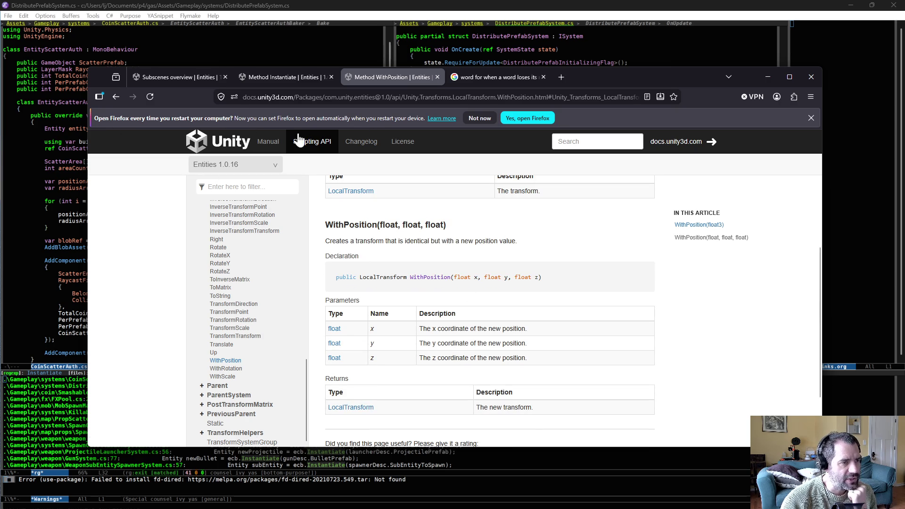
{"action": "left_click", "coordinate": [116, 97]}
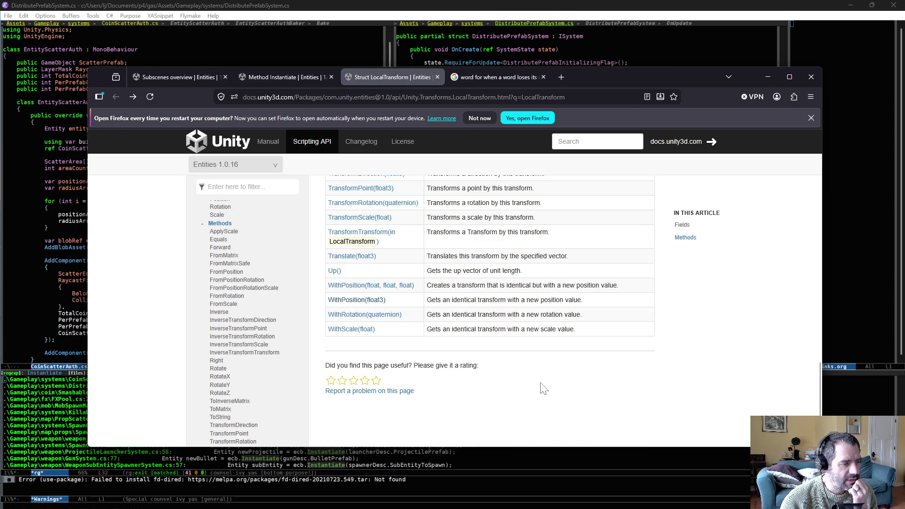
{"action": "scroll", "coordinate": [542, 388], "scroll_direction": "up", "scroll_amount": 12}
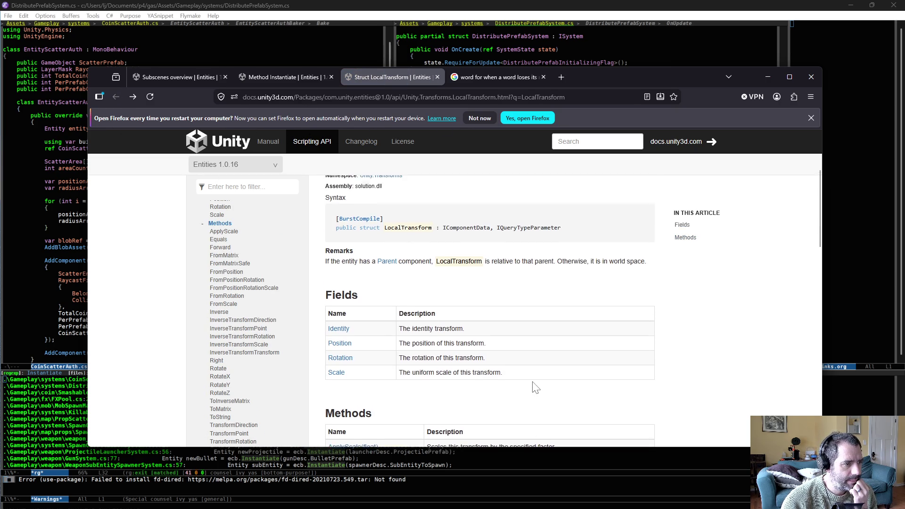
{"action": "scroll", "coordinate": [535, 388], "scroll_direction": "up", "scroll_amount": 3}
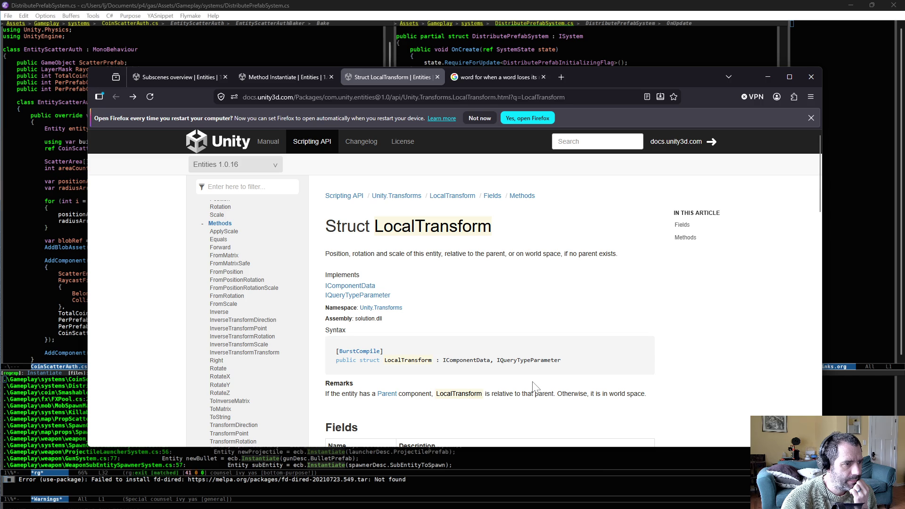
{"action": "key", "text": "alt+Tab"}
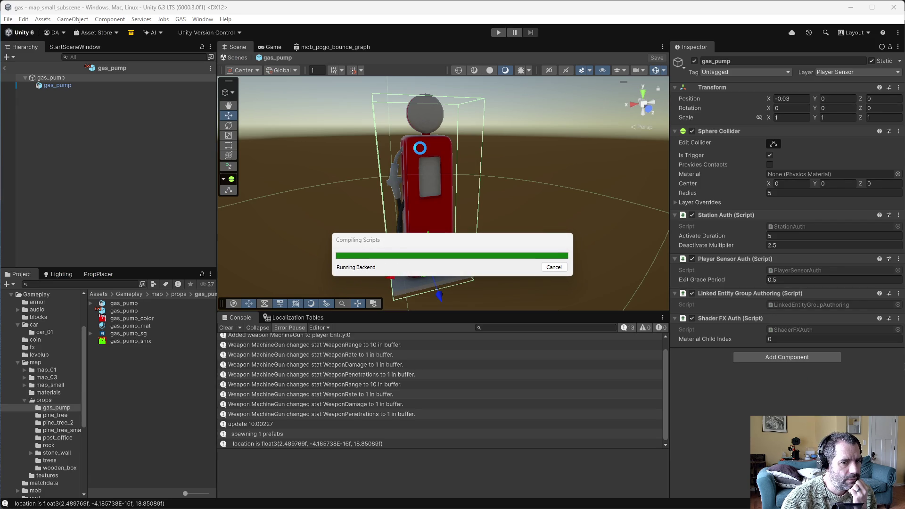
- Compare the child gas_pump's components with the parent's collider and scripts
{"action": "left_click", "coordinate": [55, 85]}
{"action": "scroll", "coordinate": [807, 333], "scroll_direction": "down", "scroll_amount": 5}
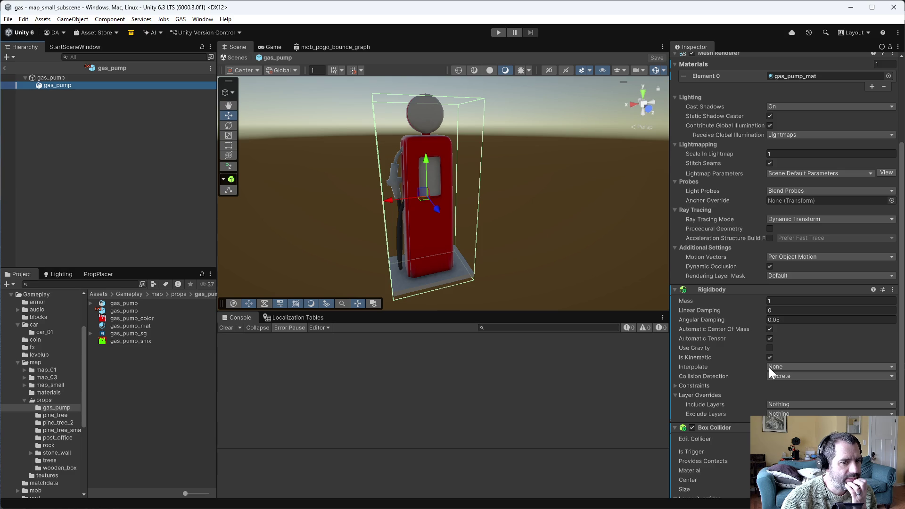
{"action": "scroll", "coordinate": [744, 391], "scroll_direction": "up", "scroll_amount": 5}
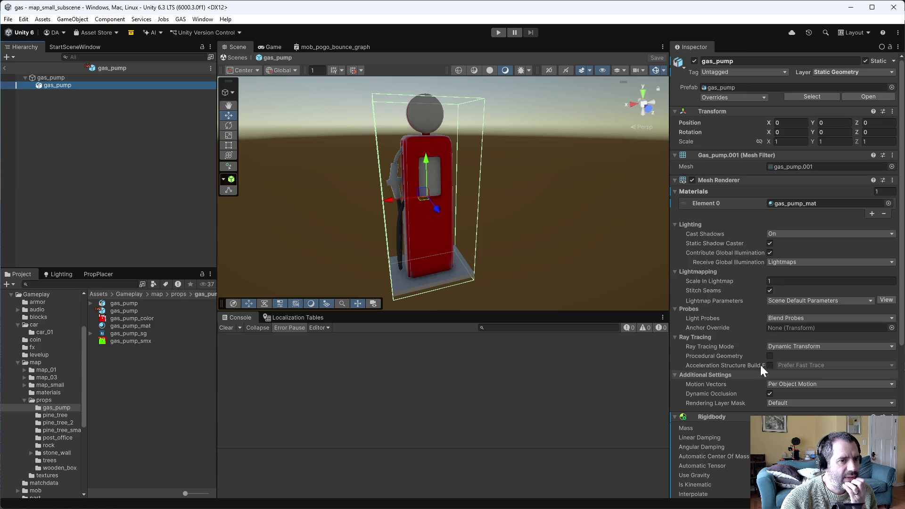
{"action": "left_click", "coordinate": [30, 77]}
{"action": "left_click", "coordinate": [47, 83]}
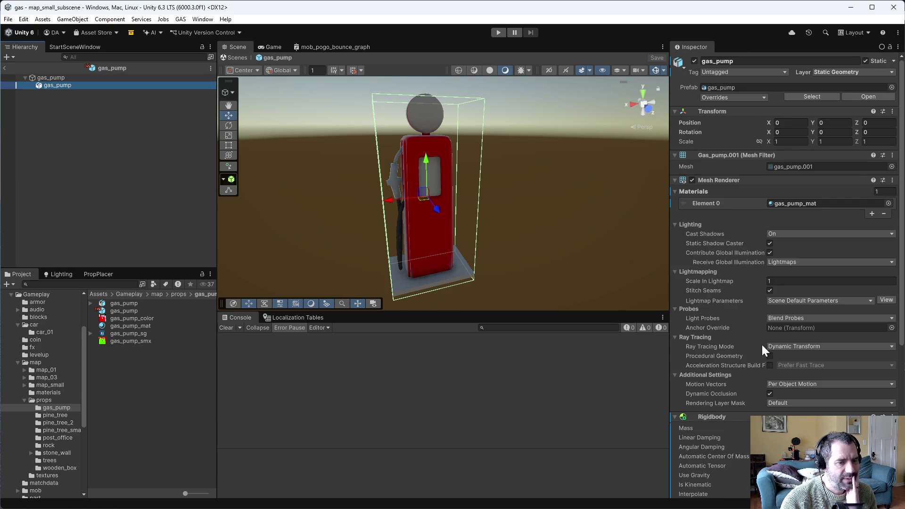
{"action": "scroll", "coordinate": [760, 354], "scroll_direction": "down", "scroll_amount": 3}
{"action": "scroll", "coordinate": [740, 426], "scroll_direction": "down", "scroll_amount": 5}
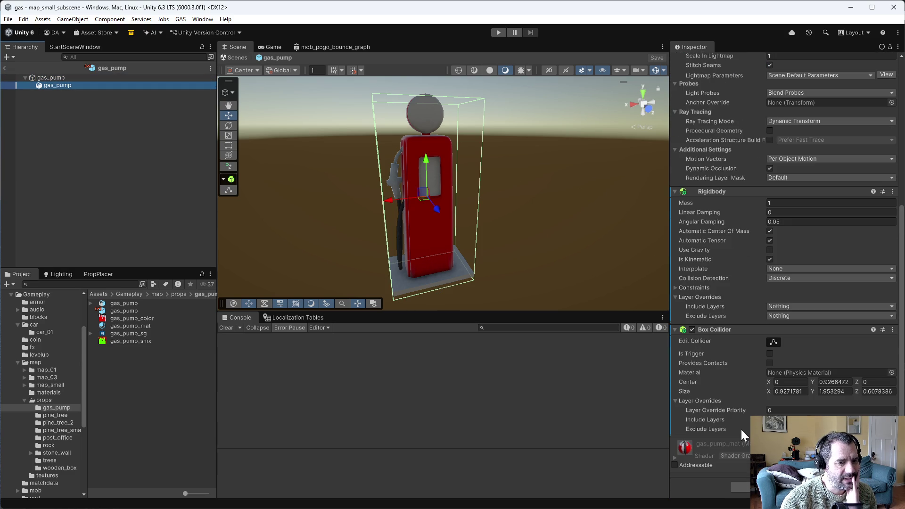
- Check the child gas_pump's Rigidbody settings against the parent gas_pump's components
{"action": "left_click", "coordinate": [63, 77]}
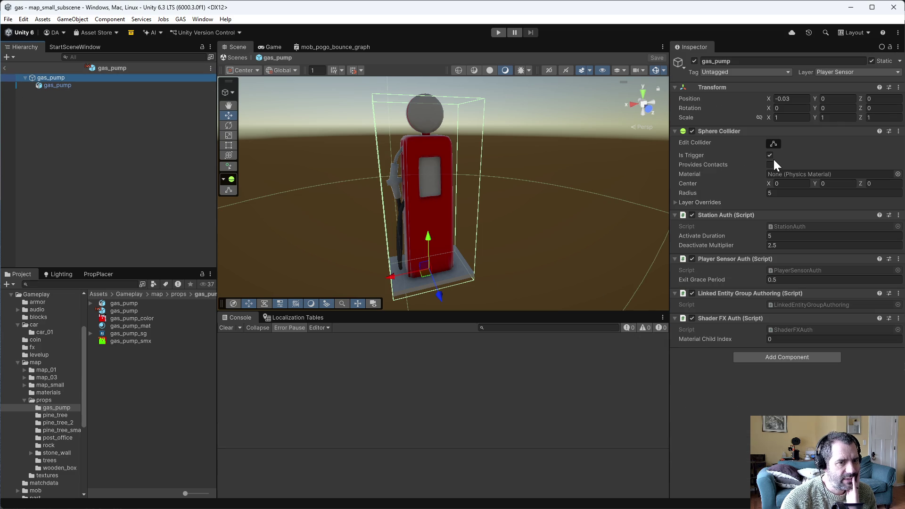
{"action": "left_click", "coordinate": [56, 86]}
{"action": "scroll", "coordinate": [718, 384], "scroll_direction": "down", "scroll_amount": 5}
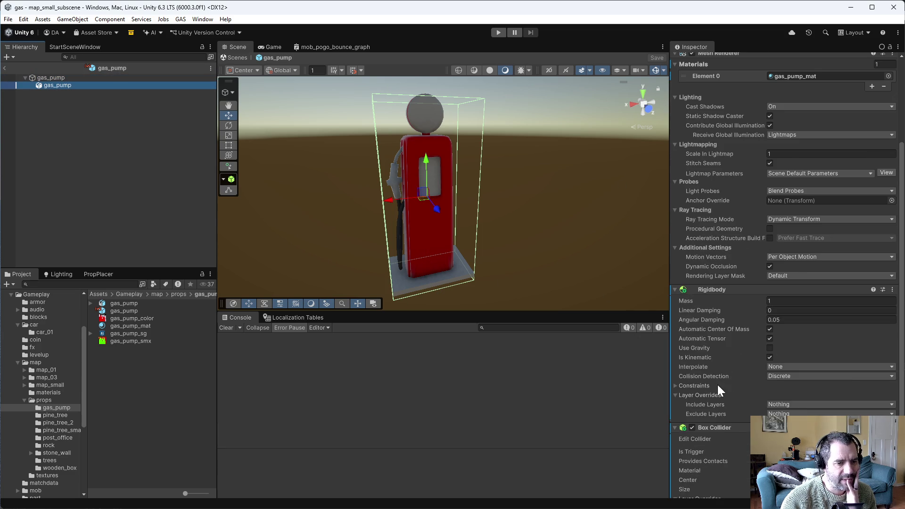
{"action": "scroll", "coordinate": [717, 388], "scroll_direction": "up", "scroll_amount": 5}
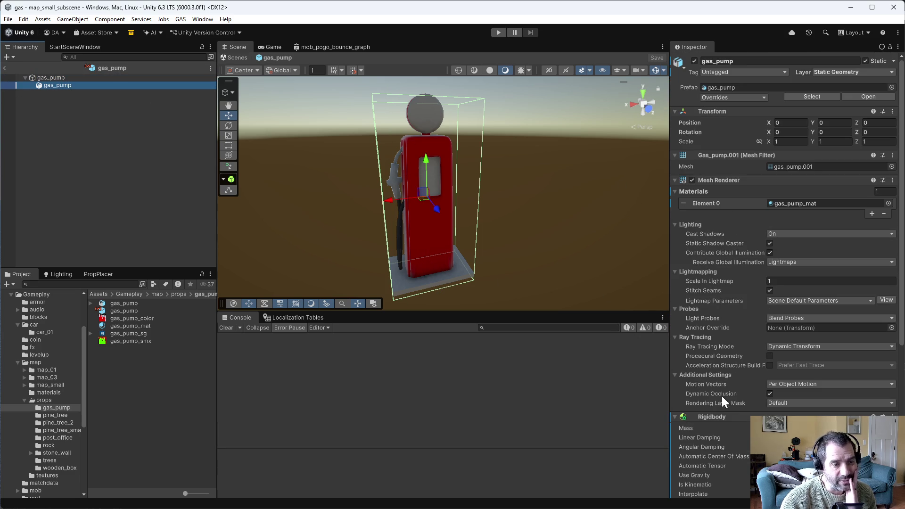
{"action": "left_click", "coordinate": [61, 78]}
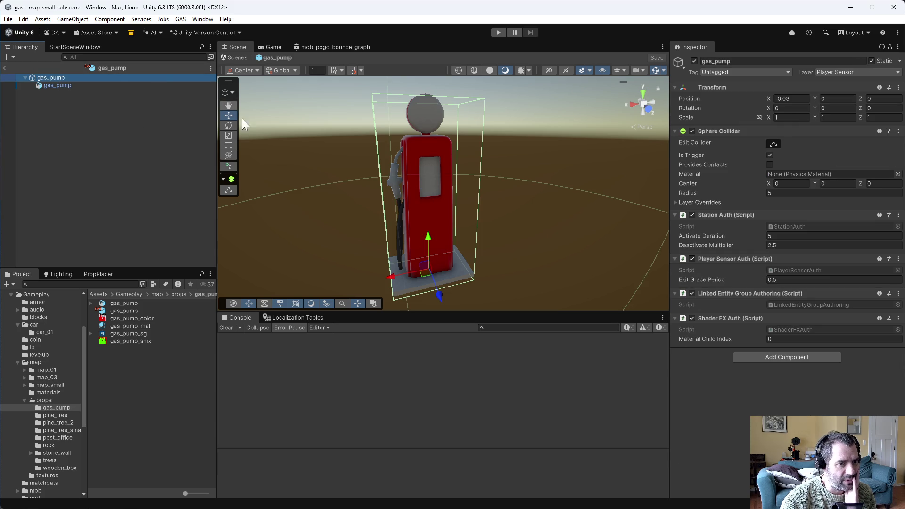
{"action": "left_click", "coordinate": [86, 86]}
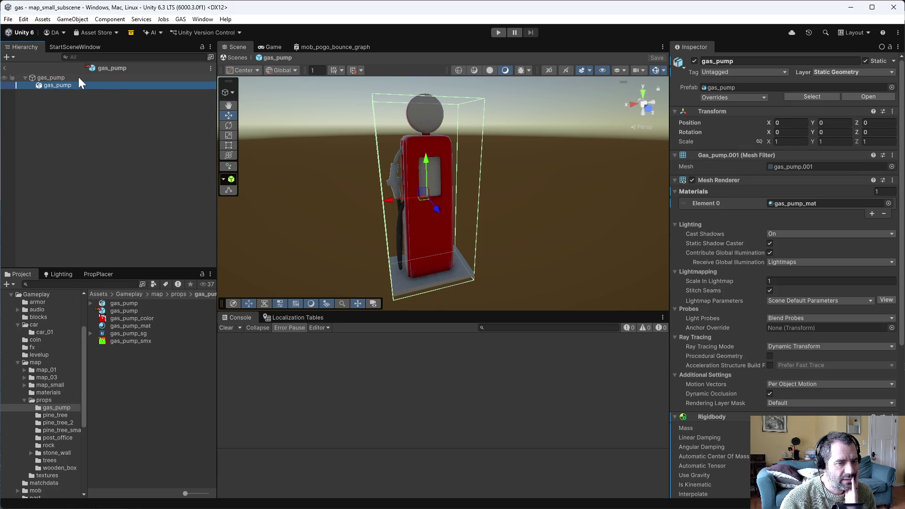
{"action": "left_click", "coordinate": [78, 78]}
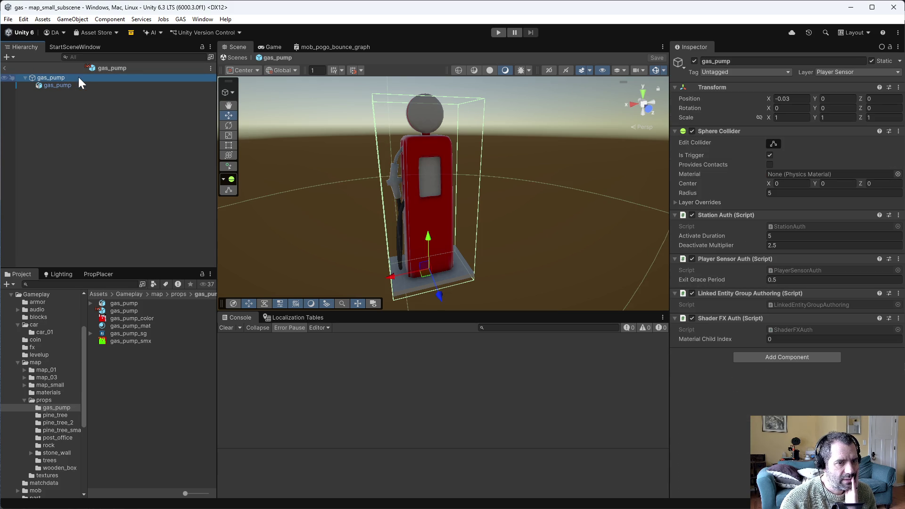
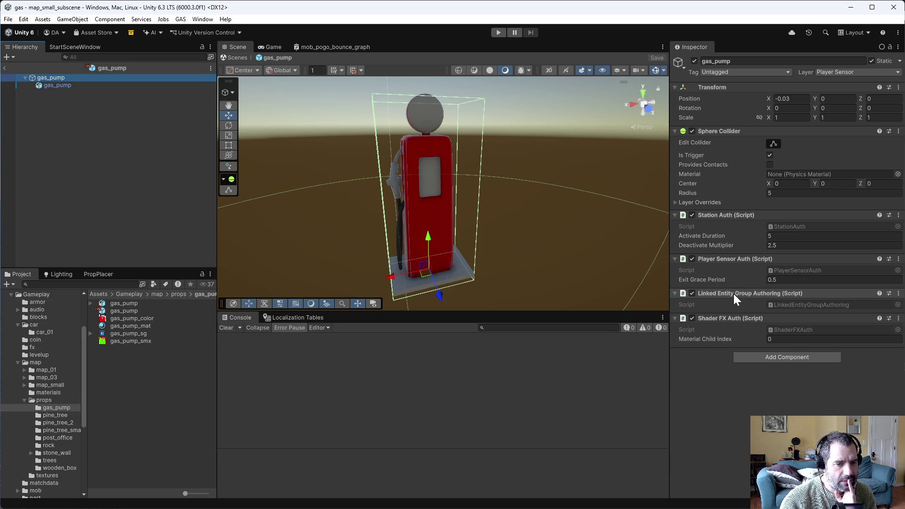
- Start an Emacs file search for 'linked', then cancel it
{"action": "key", "text": "alt+Tab"}
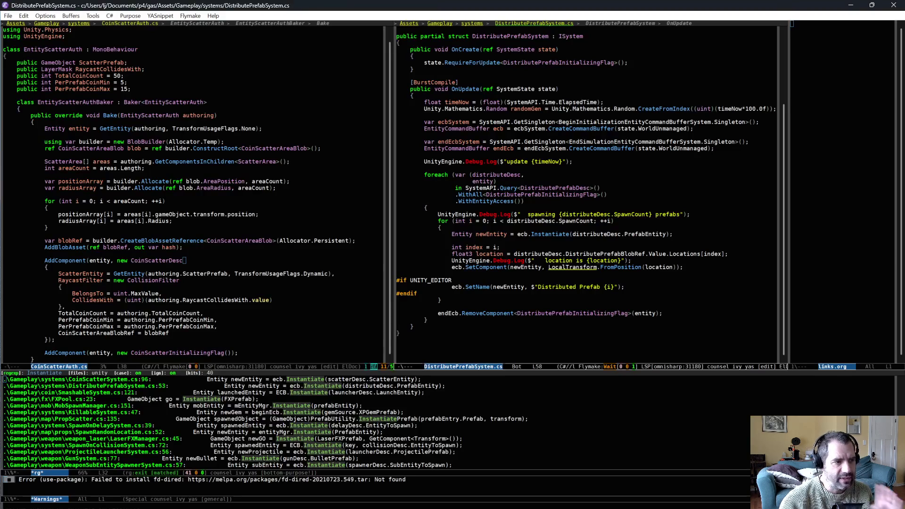
{"action": "key", "text": "ctrl+x"}
{"action": "key", "text": "ctrl+f"}
{"action": "type", "text": "linked"}
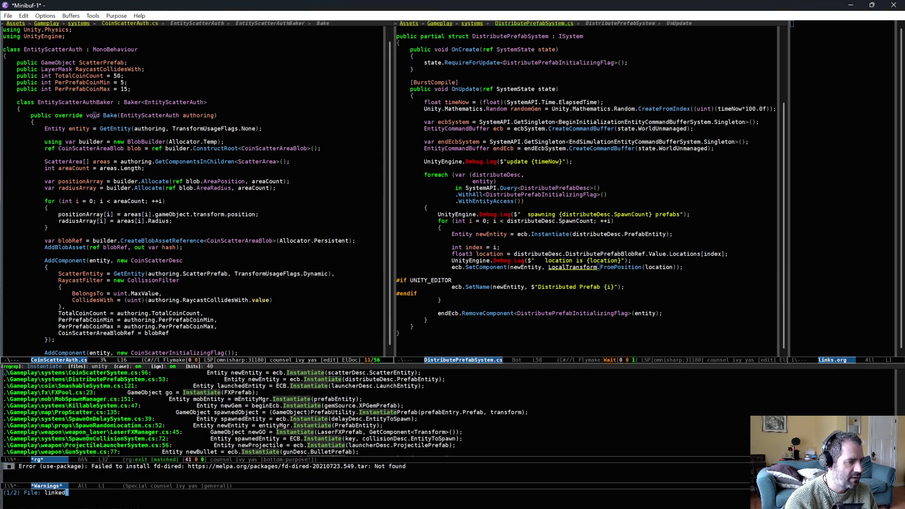
{"action": "key", "text": "BackSpace"}
{"action": "key", "text": "BackSpace"}
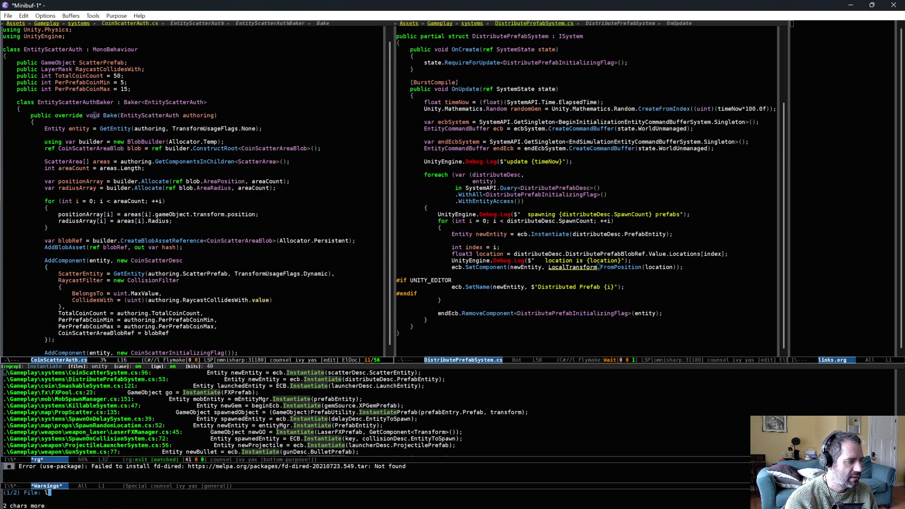
{"action": "key", "text": "ctrl+g"}
{"action": "key", "text": "alt+Tab"}
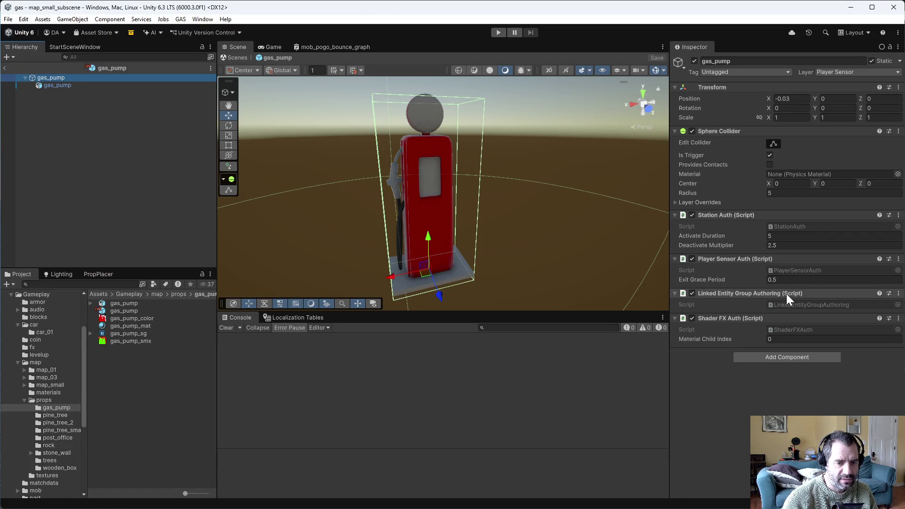
- Find scene references of the Linked Entity Group Authoring component, then exit the gas_pump prefab
{"action": "left_click", "coordinate": [898, 293]}
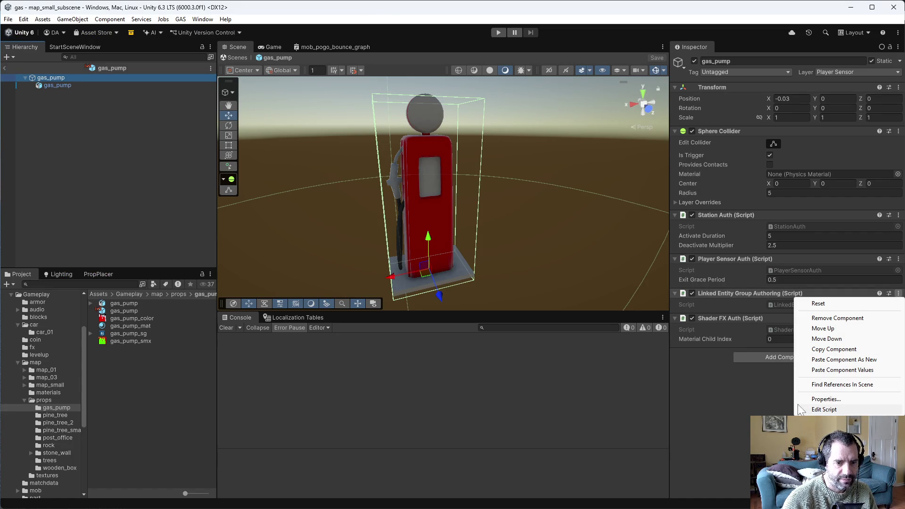
{"action": "left_click", "coordinate": [830, 384]}
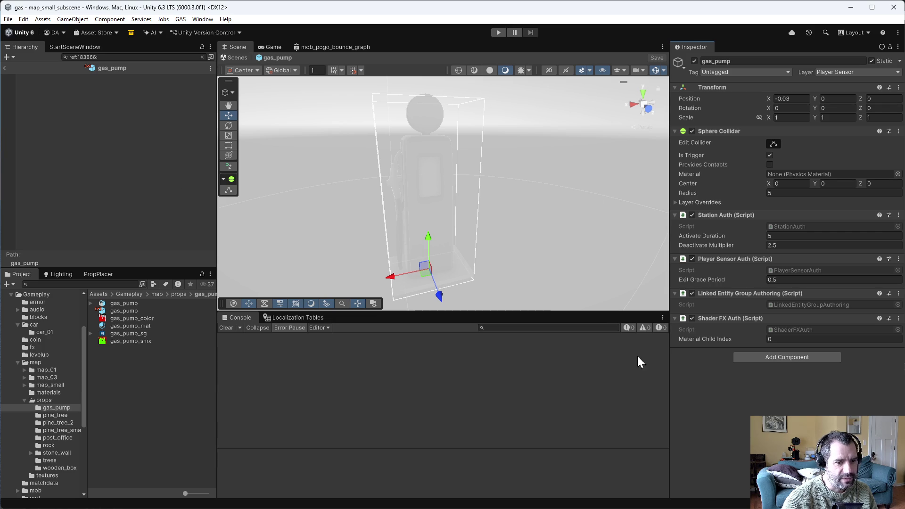
{"action": "left_click", "coordinate": [78, 175]}
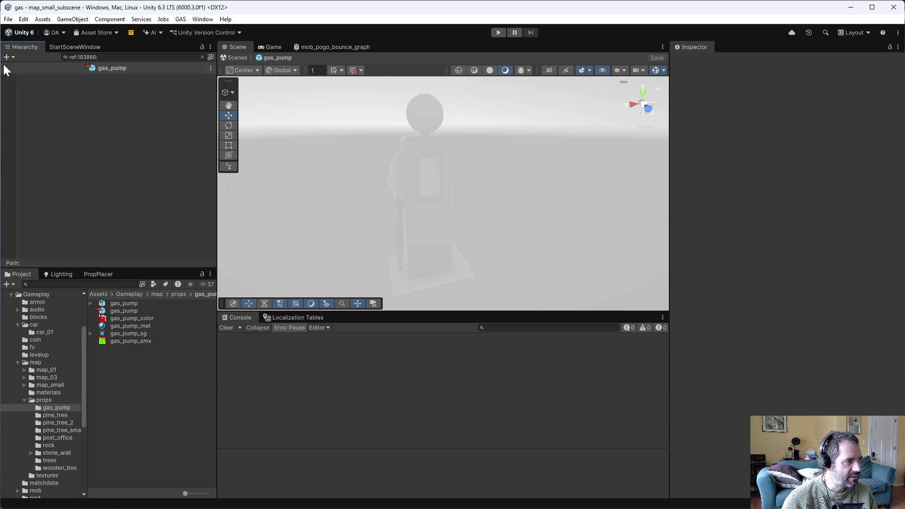
{"action": "left_click", "coordinate": [6, 70]}
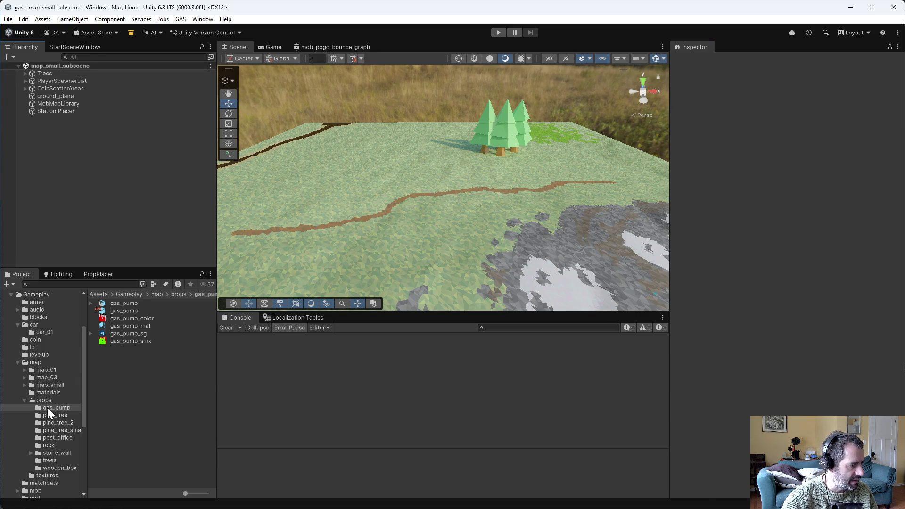
- Start an Emacs file search for 'auth'
{"action": "key", "text": "alt+Tab"}
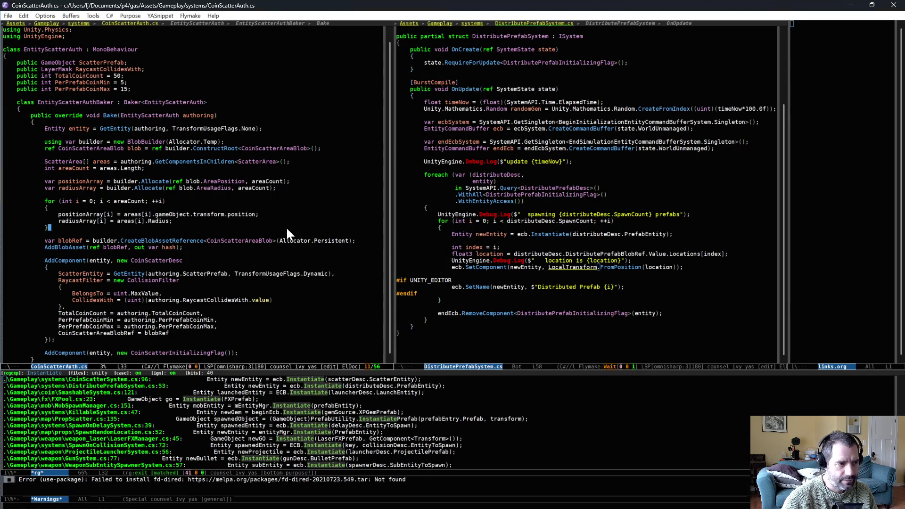
{"action": "key", "text": "ctrl+x"}
{"action": "key", "text": "ctrl+f"}
{"action": "type", "text": "linke"}
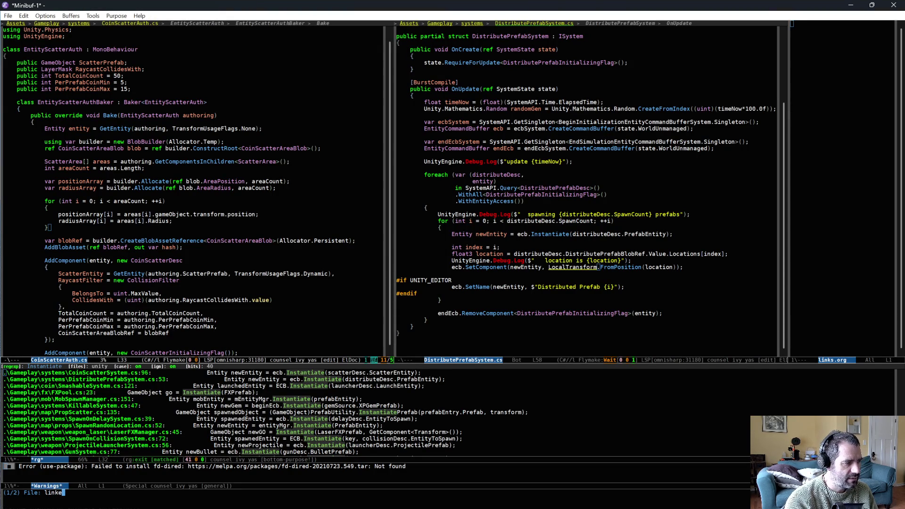
{"action": "key", "text": "BackSpace"}
{"action": "key", "text": "BackSpace"}
{"action": "key", "text": "BackSpace"}
{"action": "type", "text": "group"}
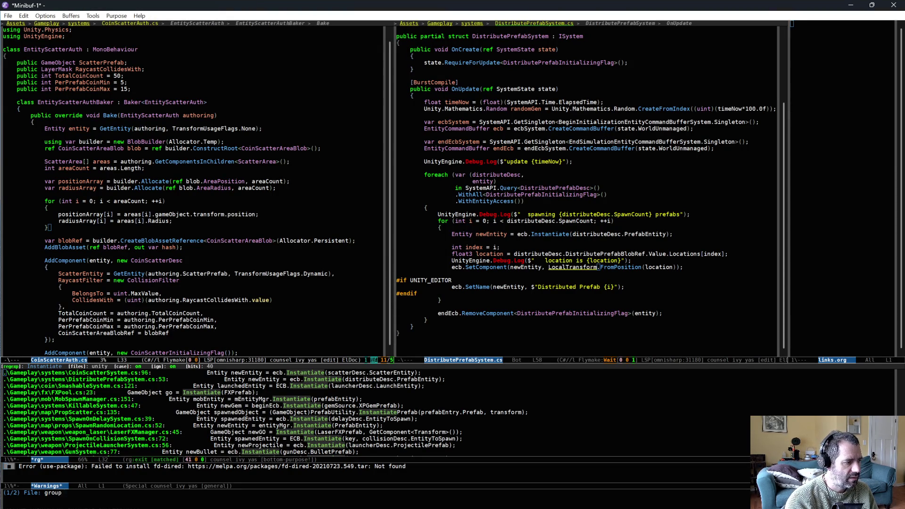
{"action": "key", "text": "BackSpace"}
{"action": "key", "text": "BackSpace"}
{"action": "key", "text": "BackSpace"}
{"action": "type", "text": "auth"}
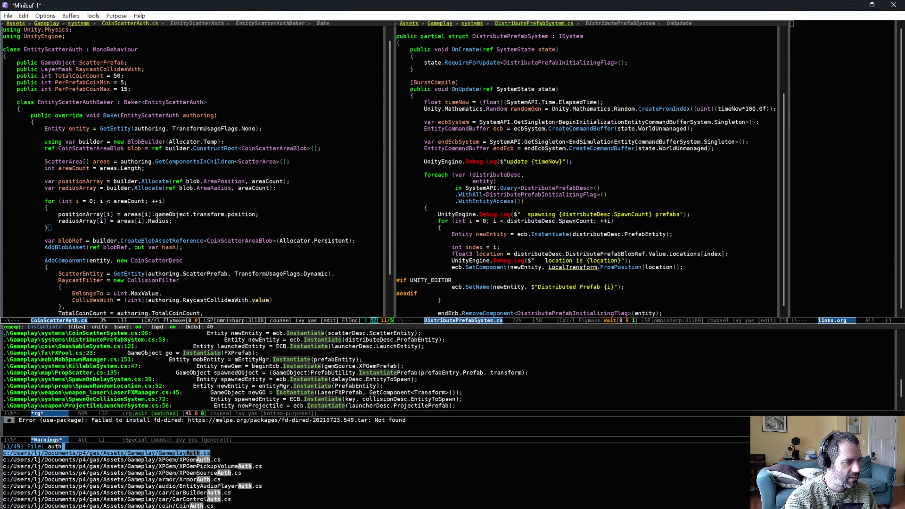
- Open StationAuth.cs from the matches and place the cursor on its GetEntity transform flag
{"action": "key", "text": "Down"}
{"action": "key", "text": "Down"}
{"action": "key", "text": "Down"}
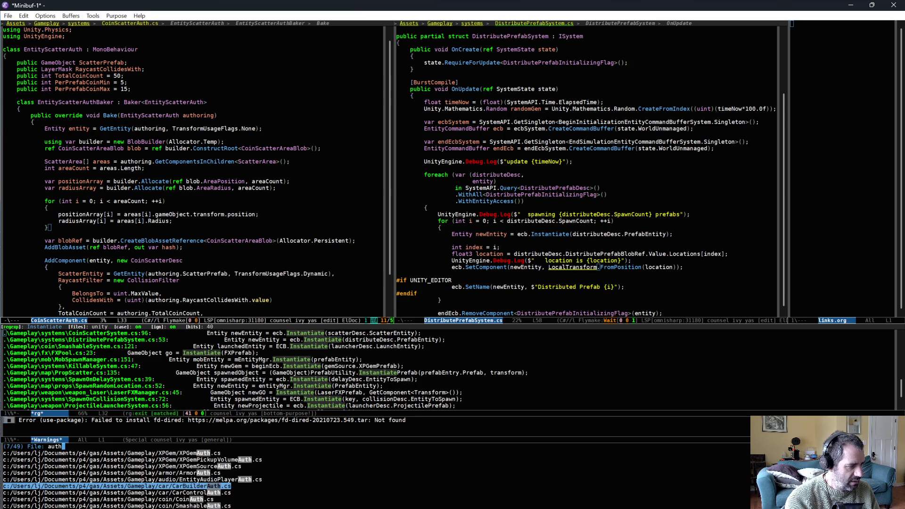
{"action": "key", "text": "Down"}
{"action": "key", "text": "Down"}
{"action": "key", "text": "Down"}
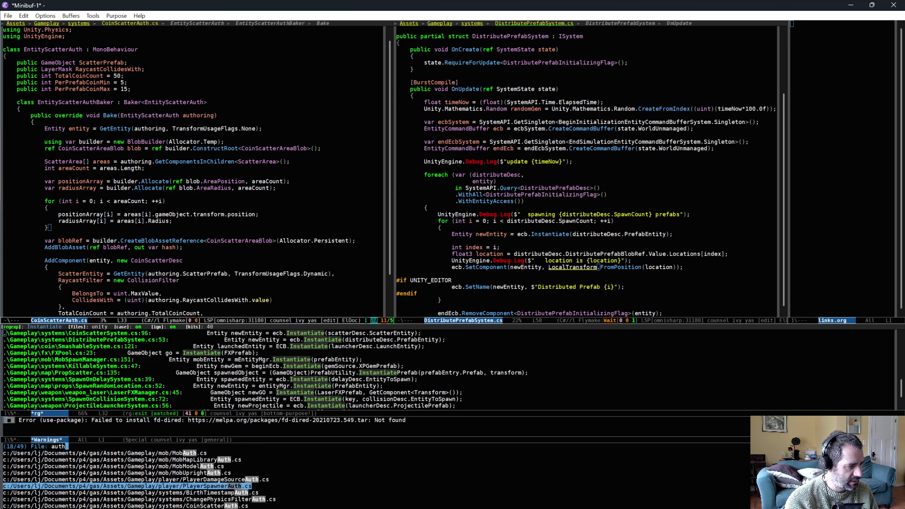
{"action": "key", "text": "Down"}
{"action": "key", "text": "Down"}
{"action": "key", "text": "Down"}
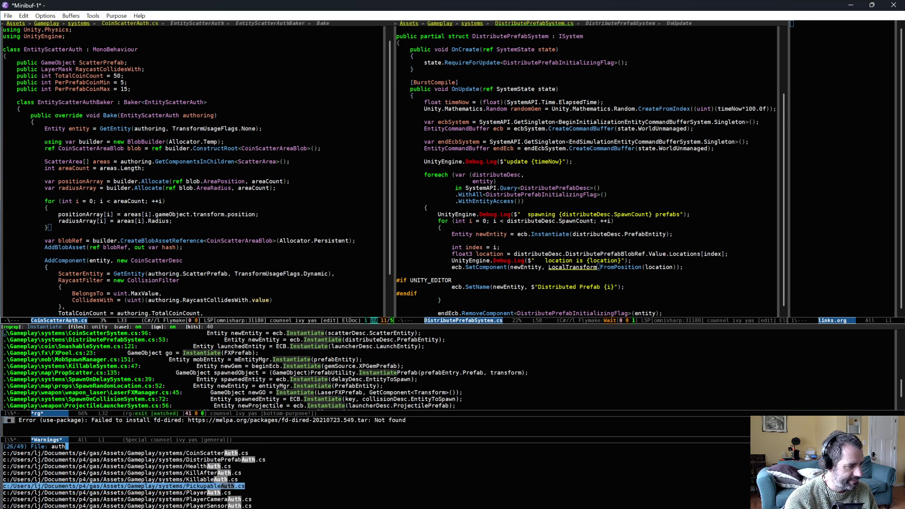
{"action": "key", "text": "Down"}
{"action": "key", "text": "Down"}
{"action": "key", "text": "Down"}
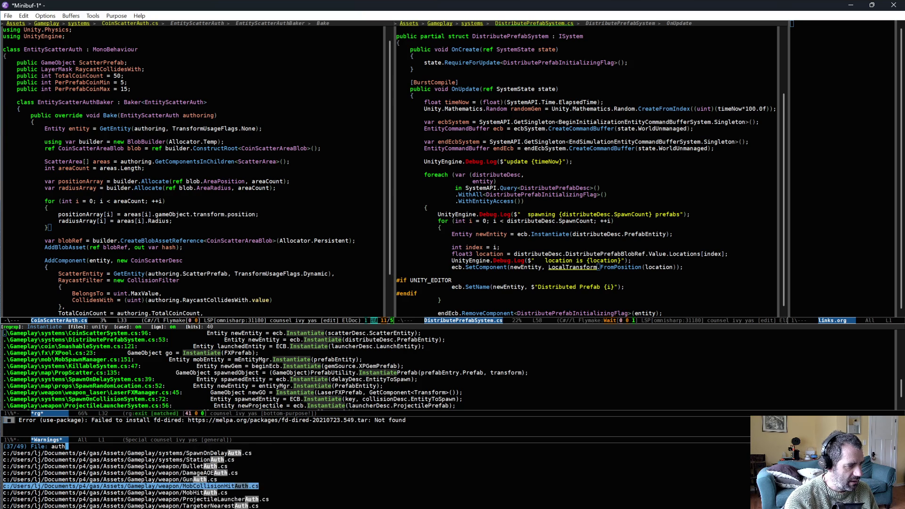
{"action": "key", "text": "Down"}
{"action": "key", "text": "Down"}
{"action": "key", "text": "Down"}
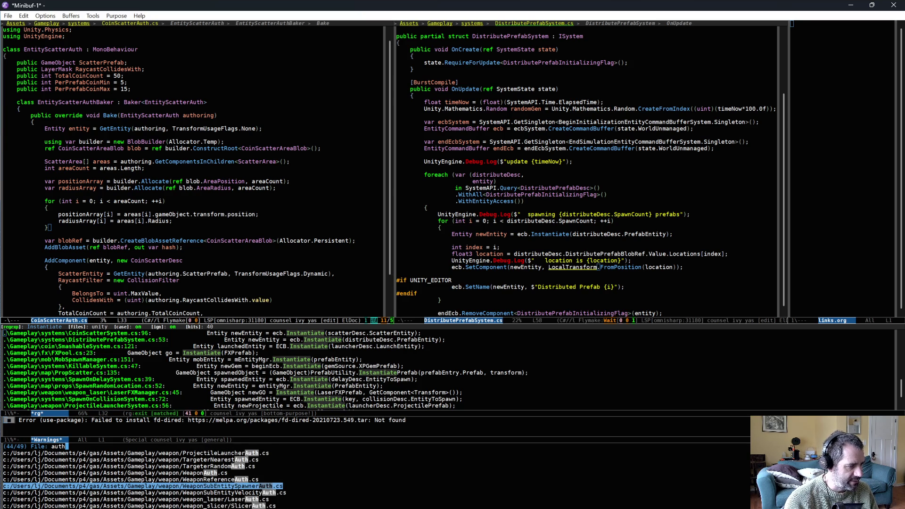
{"action": "key", "text": "Up"}
{"action": "key", "text": "Up"}
{"action": "key", "text": "Up"}
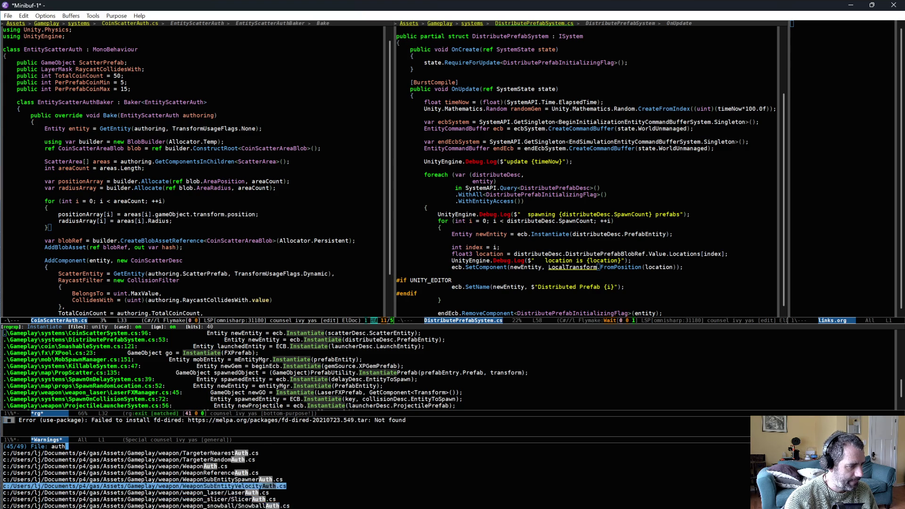
{"action": "key", "text": "Down"}
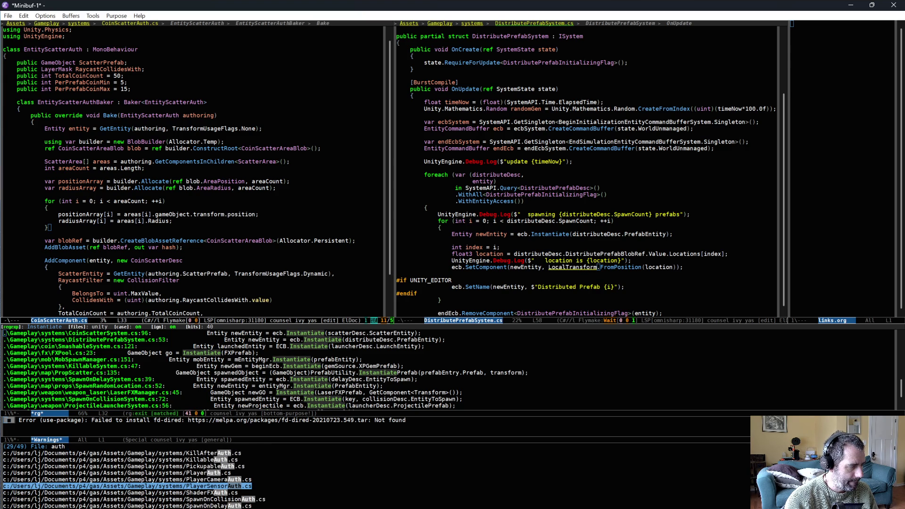
{"action": "key", "text": "Down"}
{"action": "key", "text": "Down"}
{"action": "key", "text": "Down"}
{"action": "key", "text": "Return"}
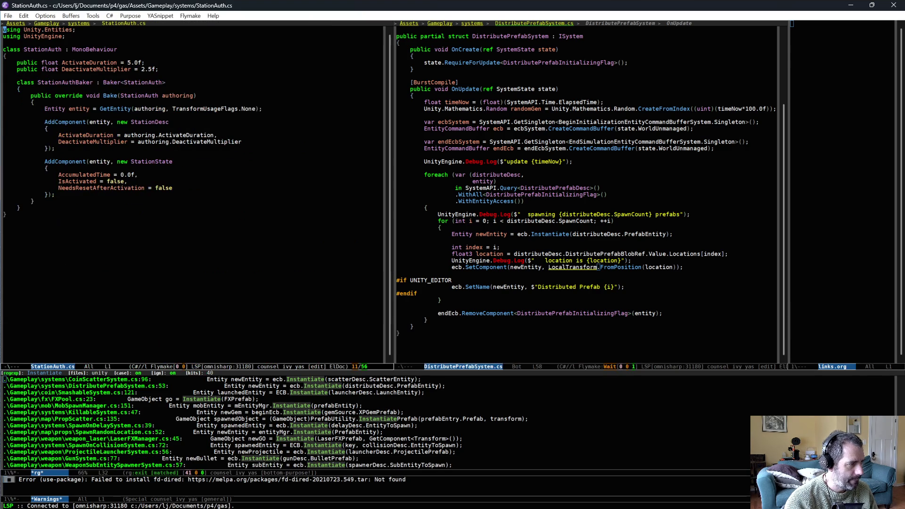
{"action": "left_click", "coordinate": [257, 108]}
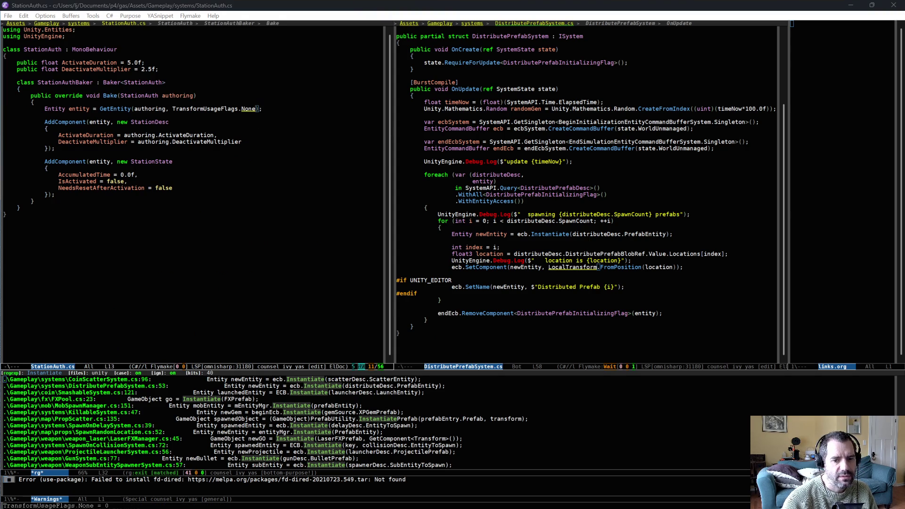
{"action": "key", "text": "alt+Tab"}
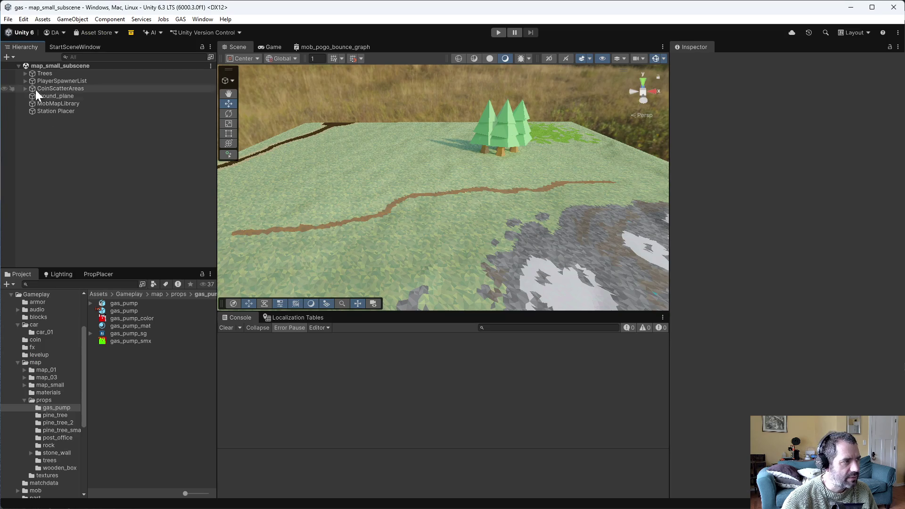
- Open the gas_pump prefab and replace None with Dynamic in StationAuth's GetEntity call
{"action": "double_click", "coordinate": [122, 311]}
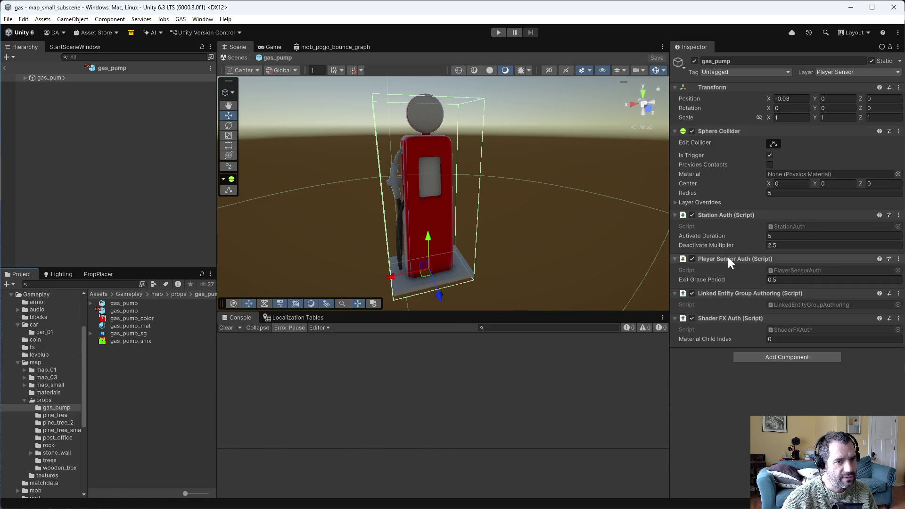
{"action": "key", "text": "alt+Tab"}
{"action": "key", "text": "ctrl+BackSpace"}
{"action": "type", "text": "Dynamic"}
- Save StationAuth.cs and start play mode in Unity
{"action": "key", "text": "ctrl+x"}
{"action": "key", "text": "ctrl+s"}
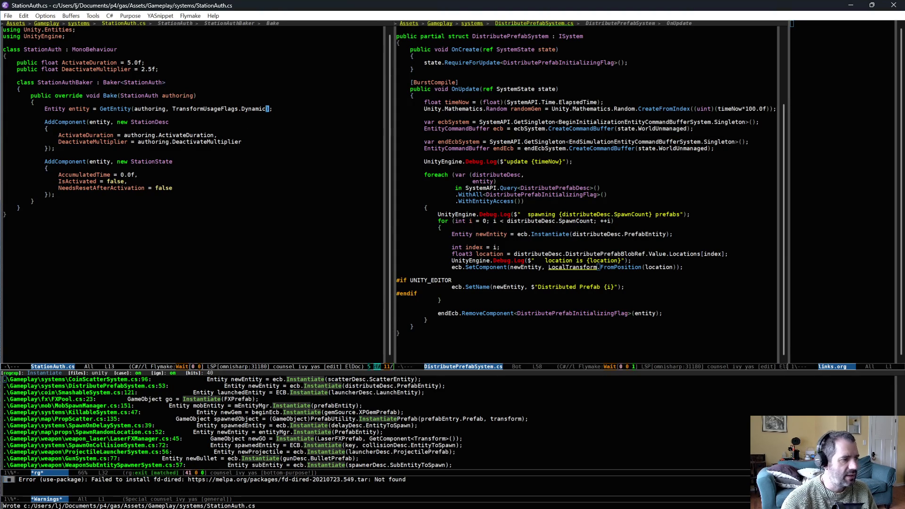
{"action": "key", "text": "alt+Tab"}
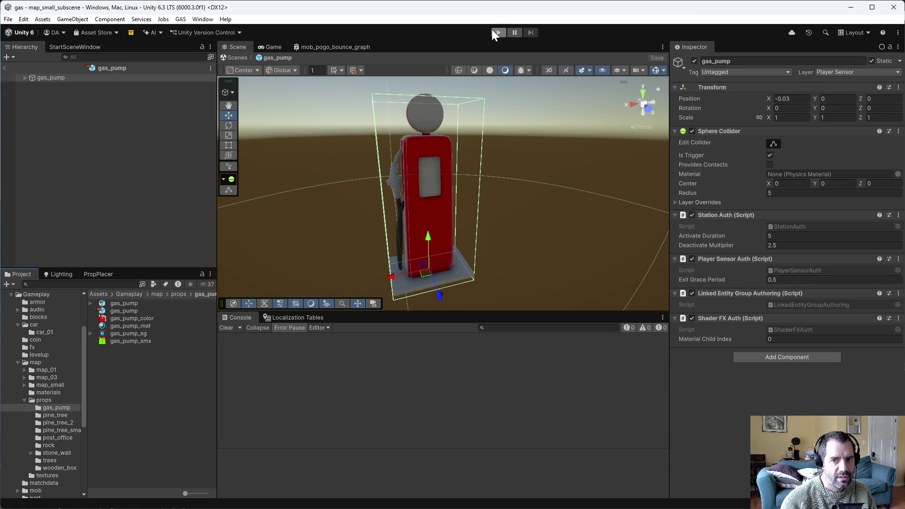
{"action": "left_click", "coordinate": [492, 30]}
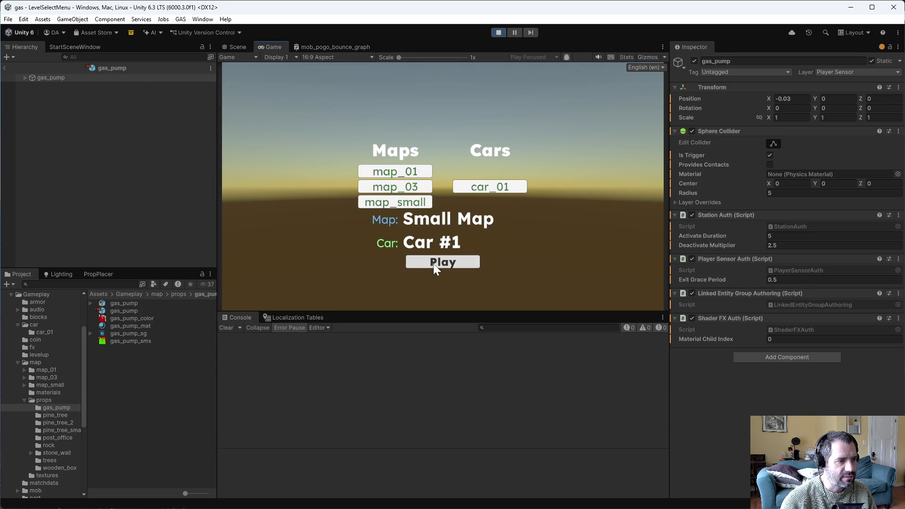
- Play the Small Map level with Car #1, driving past the gas pump, then stop playing
{"action": "left_click", "coordinate": [434, 264]}
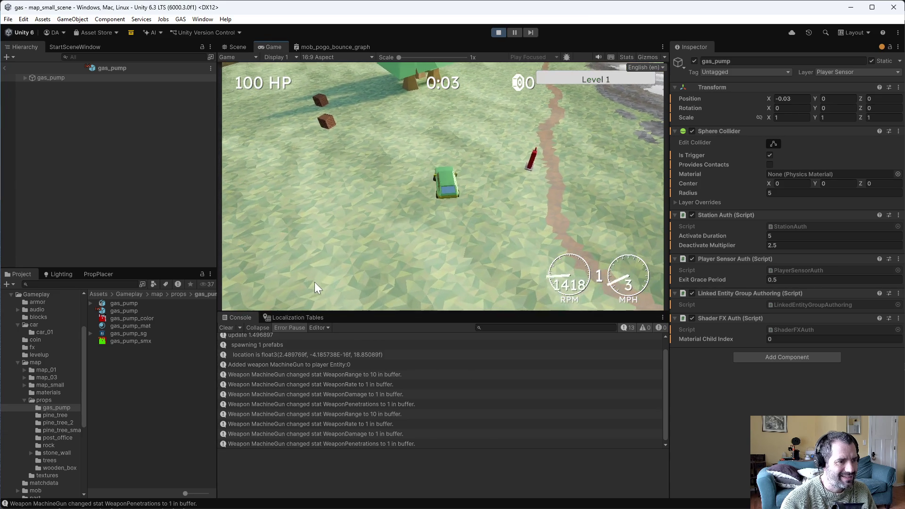
{"action": "key", "text": "w"}
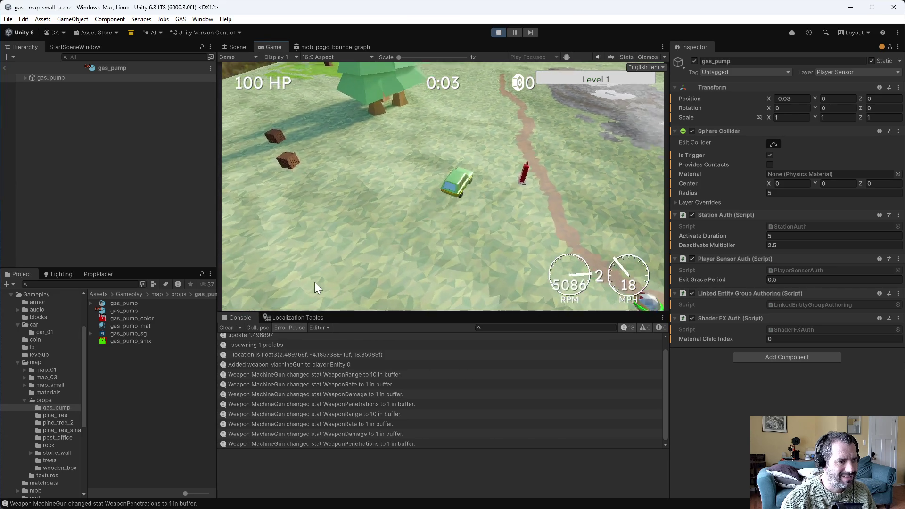
{"action": "key", "text": "s"}
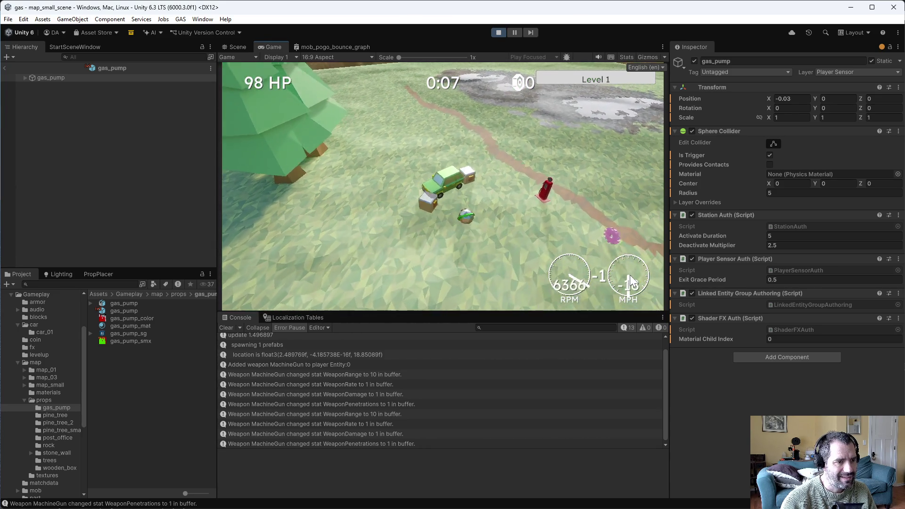
{"action": "left_click", "coordinate": [503, 33]}
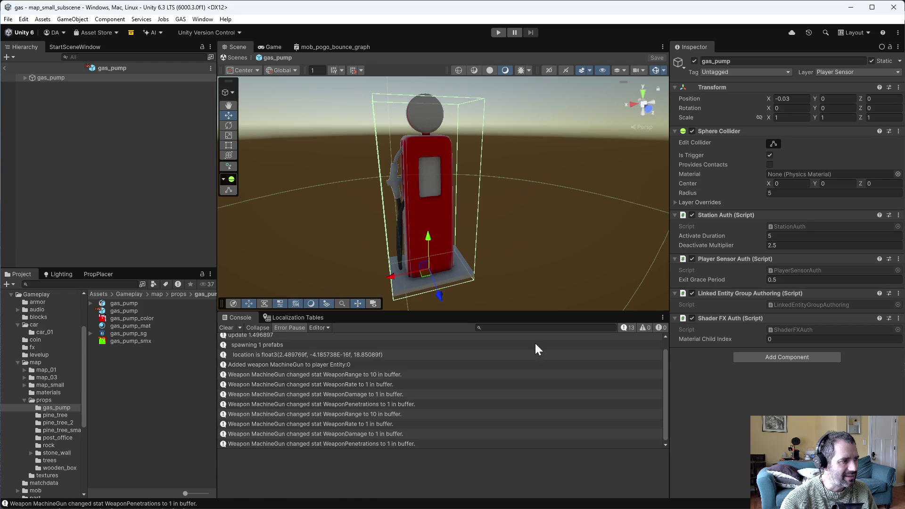
- Expand gas_pump in the Hierarchy, inspect the child's components for a Rigidbody, then reselect the root
{"action": "key", "text": "alt+Tab"}
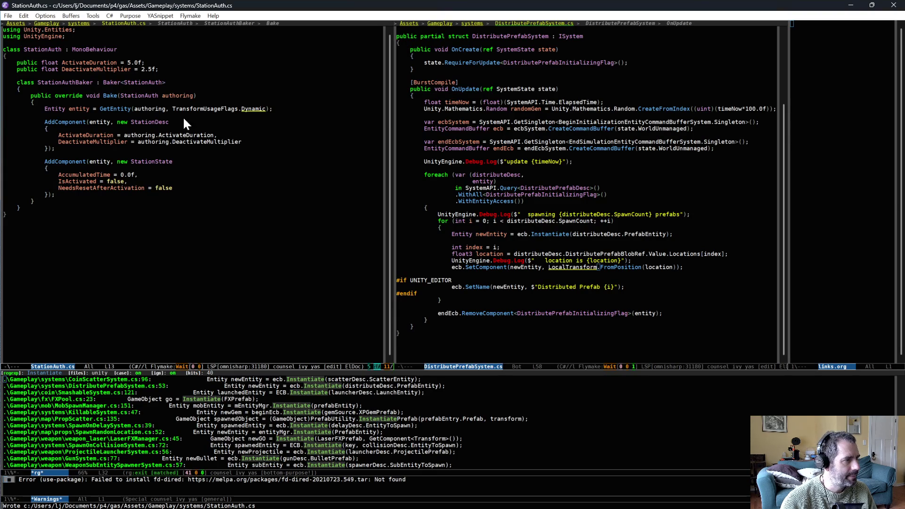
{"action": "key", "text": "alt+Tab"}
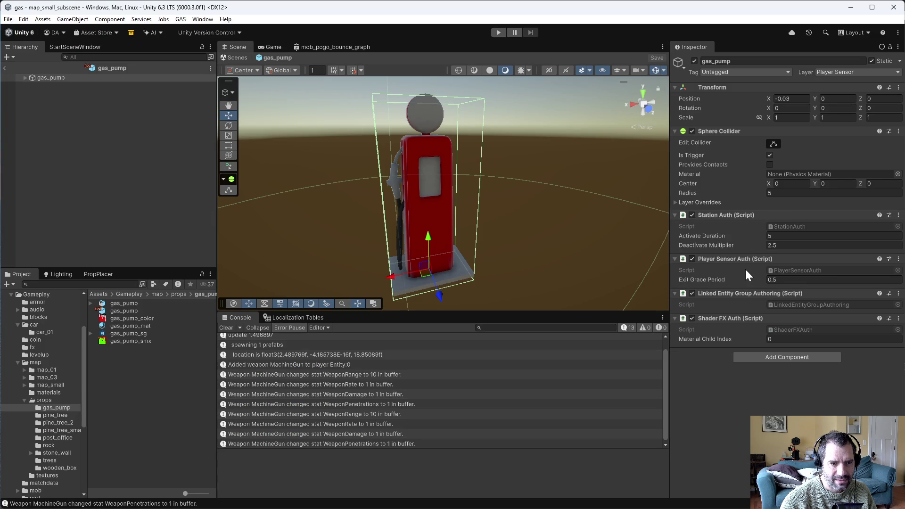
{"action": "left_click", "coordinate": [26, 78]}
{"action": "left_click", "coordinate": [66, 86]}
{"action": "scroll", "coordinate": [777, 234], "scroll_direction": "down", "scroll_amount": 8}
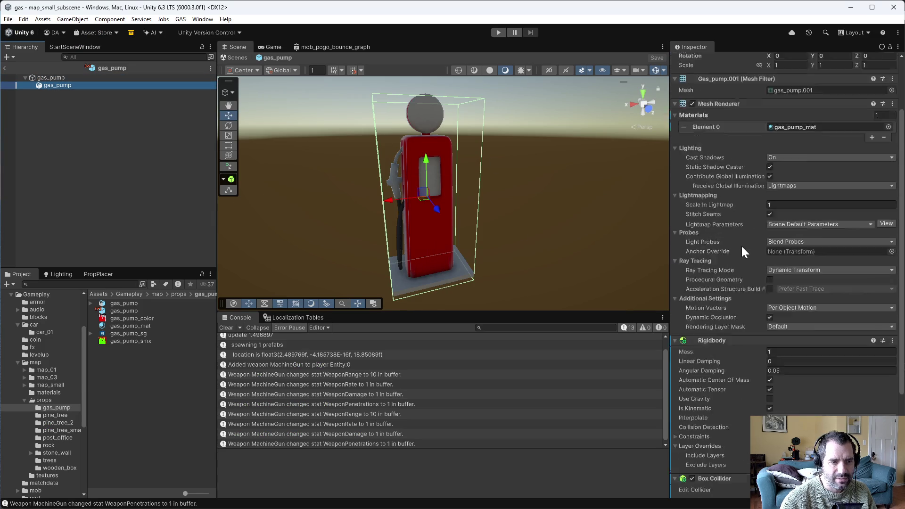
{"action": "scroll", "coordinate": [740, 445], "scroll_direction": "up", "scroll_amount": 8}
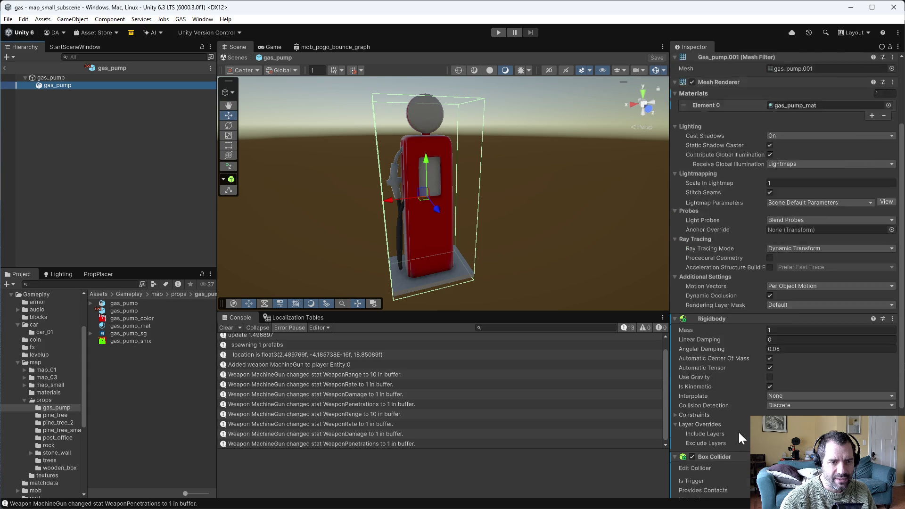
{"action": "left_click", "coordinate": [58, 78]}
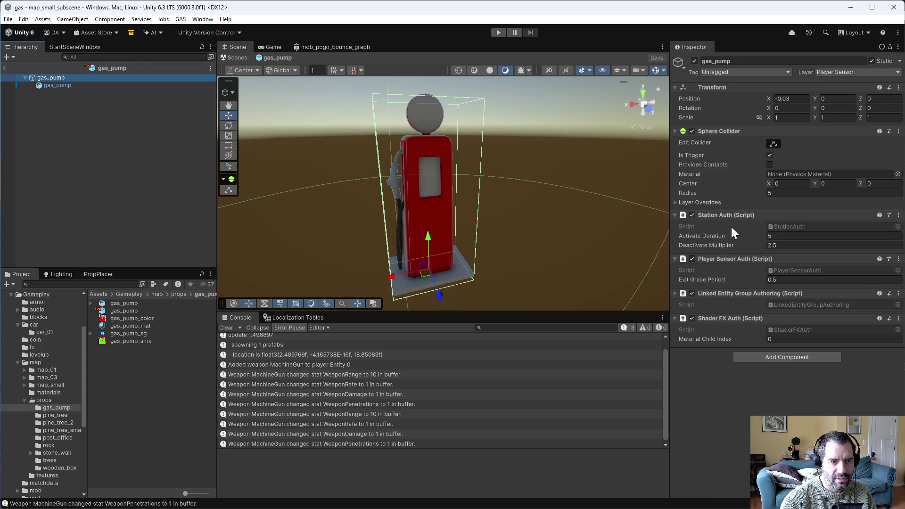
- Review StationAuth.cs's baker code in Emacs
{"action": "key", "text": "alt+Tab"}
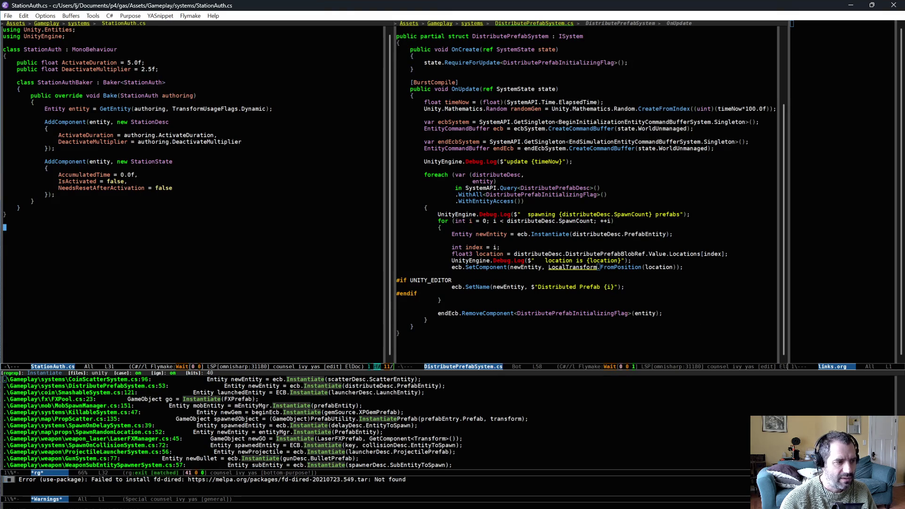
{"action": "scroll", "coordinate": [225, 231], "scroll_direction": "up", "scroll_amount": 2}
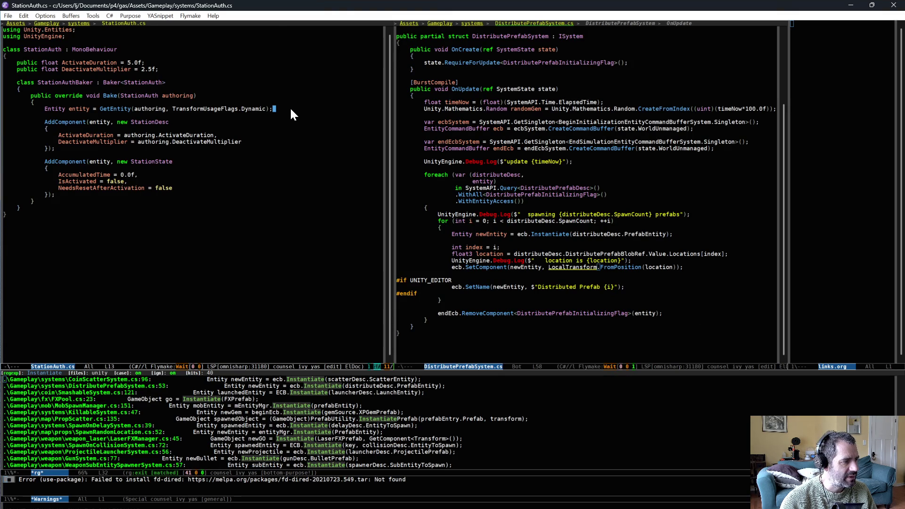
{"action": "key", "text": "alt+Tab"}
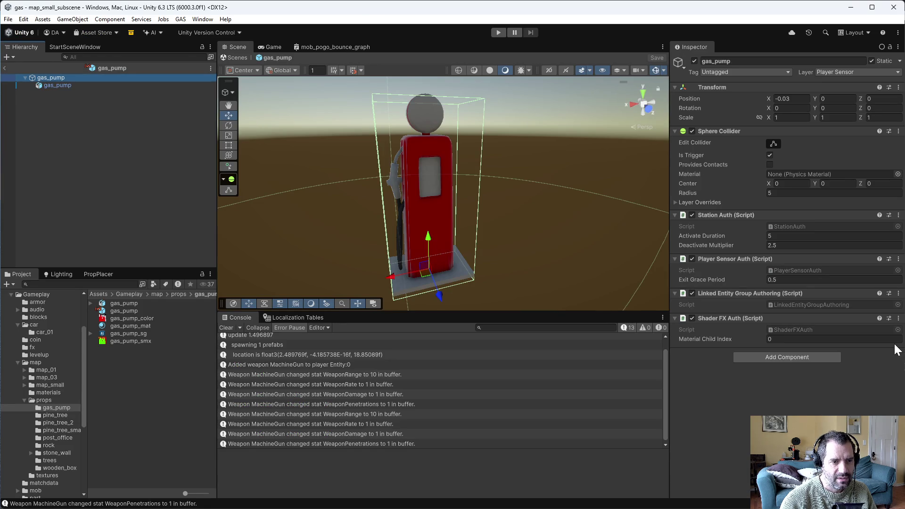
{"action": "key", "text": "alt+Tab"}
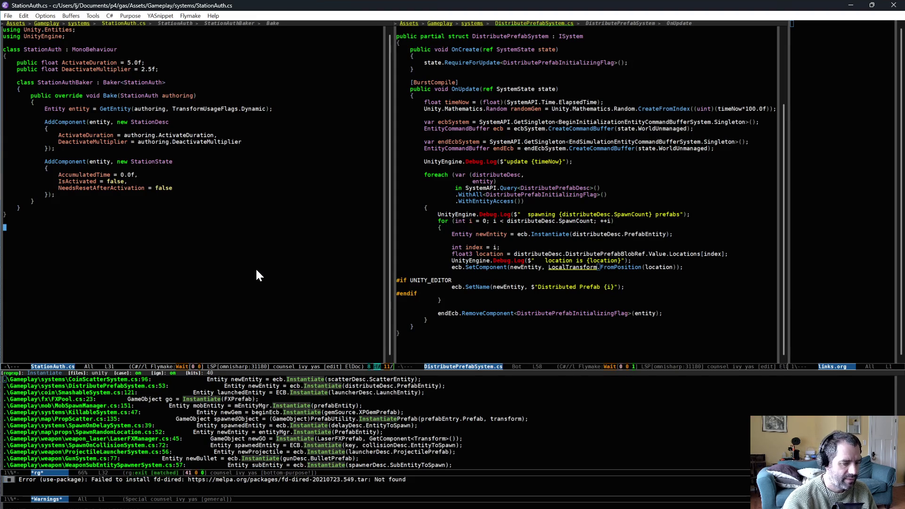
- Change PlayerSensorAuth.cs's TransformUsageFlags from None to Dynamic and save it
{"action": "type", "text": "playersen"}
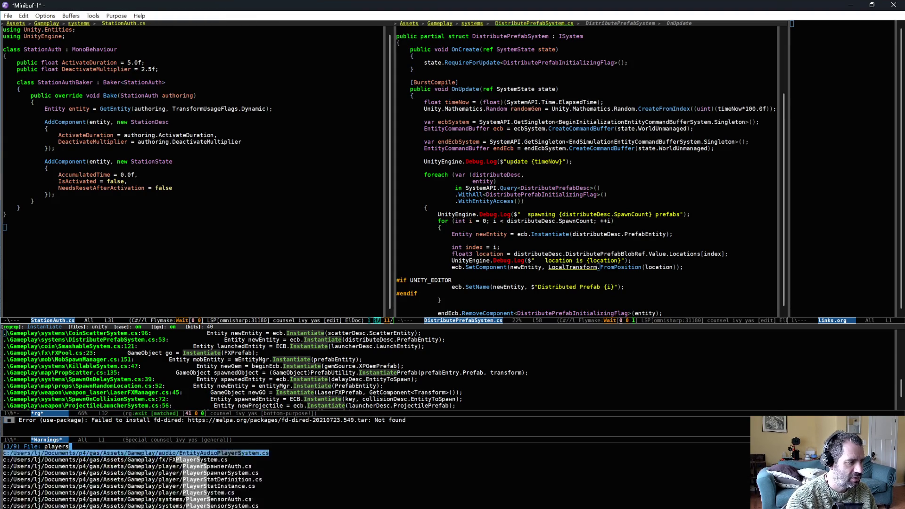
{"action": "key", "text": "Return"}
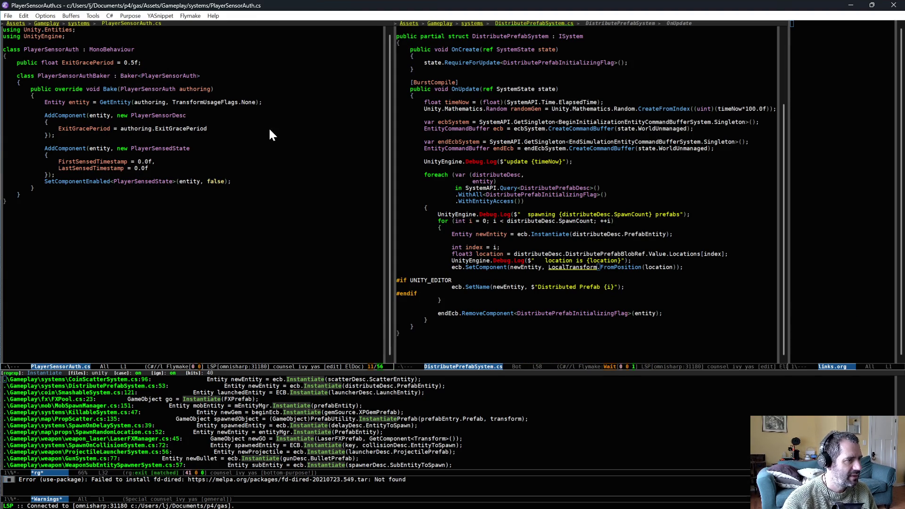
{"action": "left_click", "coordinate": [257, 101]}
{"action": "type", "text": "mic"}
{"action": "key", "text": "ctrl+x"}
{"action": "key", "text": "ctrl+s"}
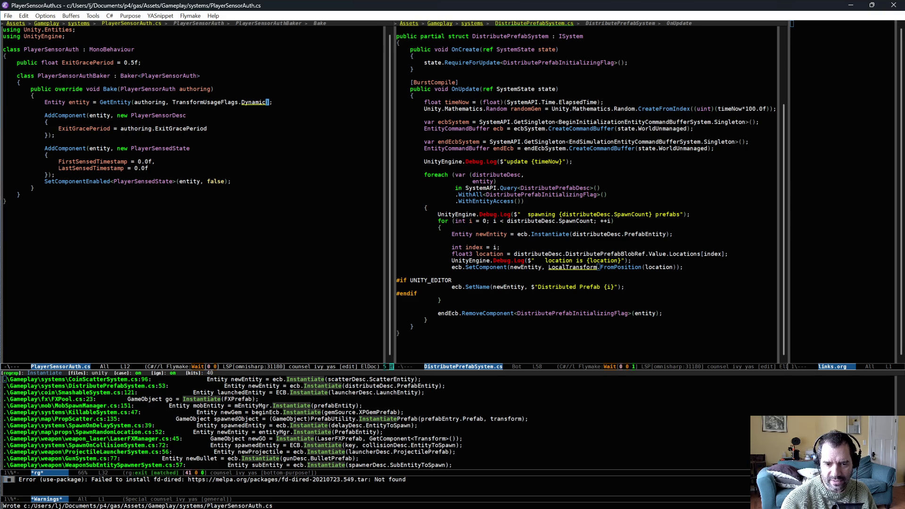
{"action": "key", "text": "alt+Tab"}
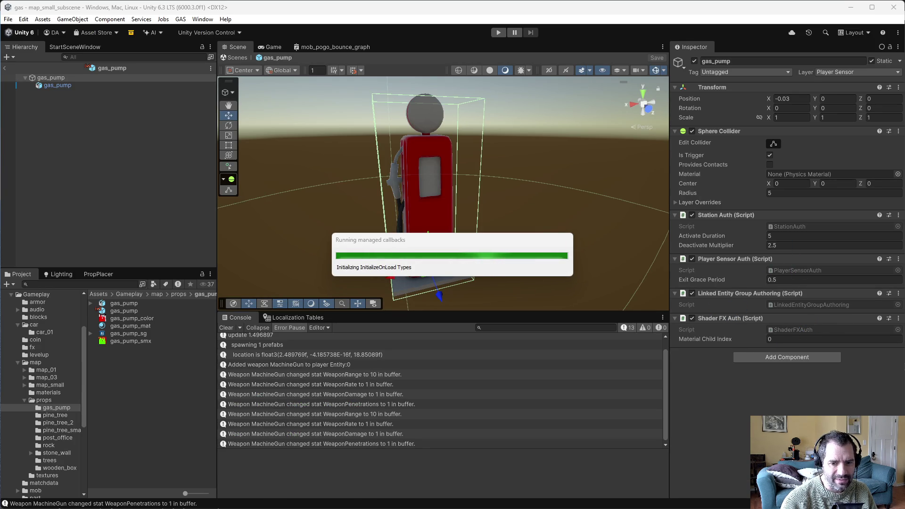
{"action": "key", "text": "alt+Tab"}
- Change ShaderFXAuth.cs's TransformUsageFlags from None to Dynamic, save it, and let Unity recompile
{"action": "left_click", "coordinate": [307, 234]}
{"action": "key", "text": "ctrl+g"}
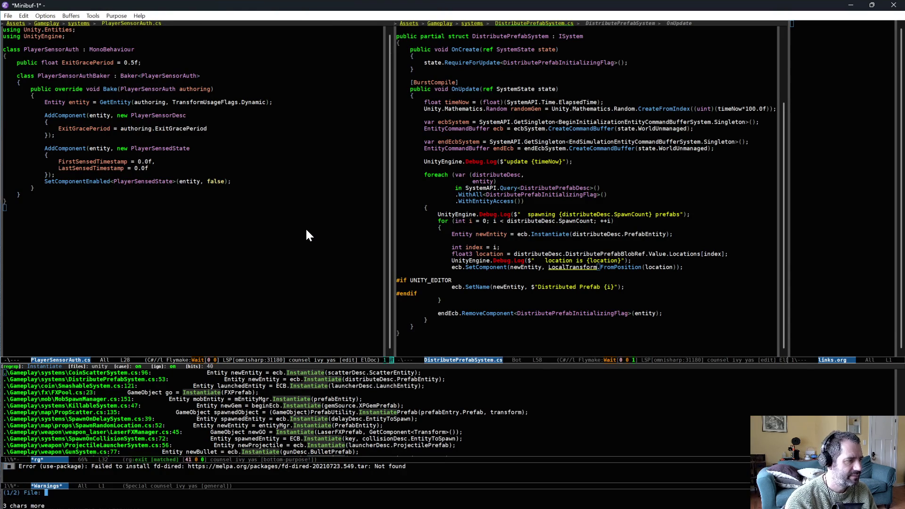
{"action": "key", "text": "ctrl+c"}
{"action": "type", "text": "fshaderfx"}
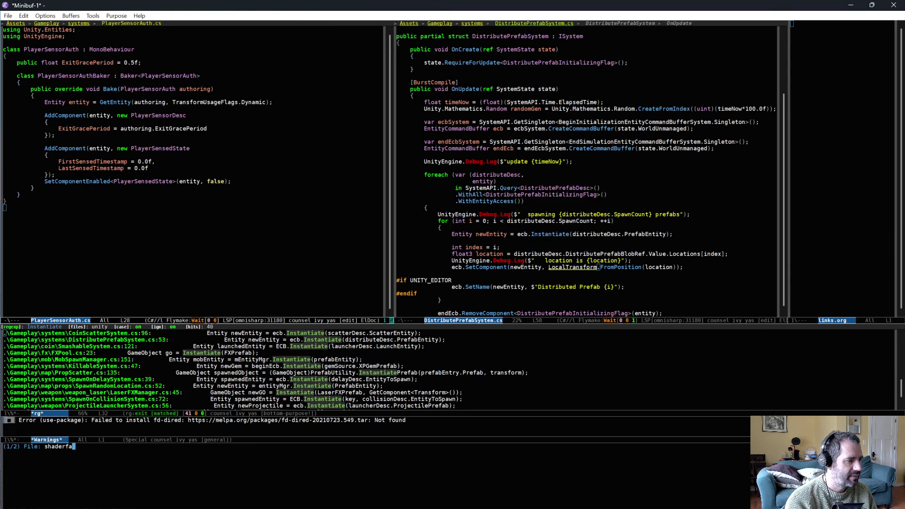
{"action": "key", "text": "Return"}
{"action": "left_click", "coordinate": [4, 36]}
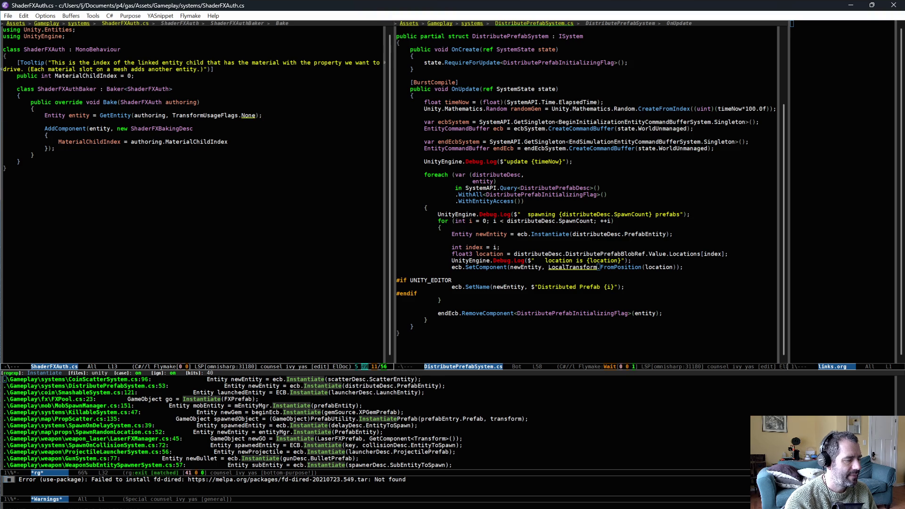
{"action": "type", "text": "mic"}
{"action": "left_click", "coordinate": [305, 227]}
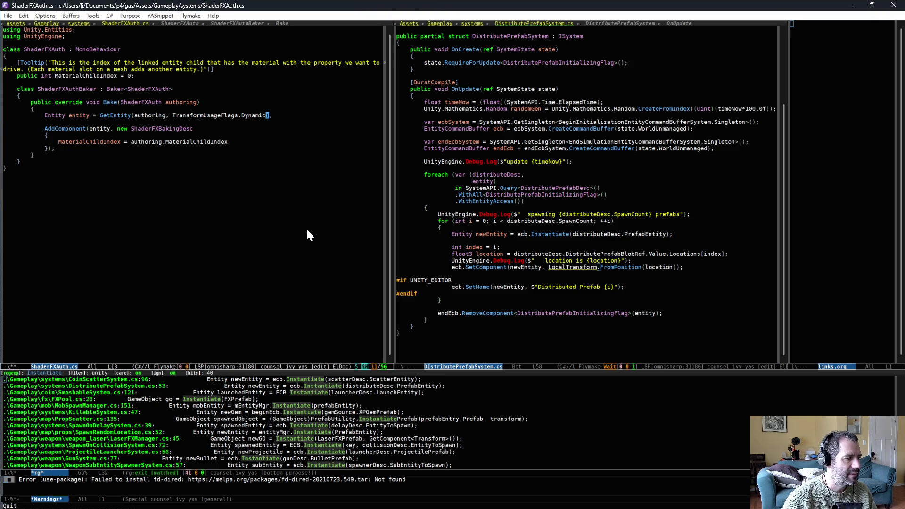
{"action": "key", "text": "ctrl+x"}
{"action": "key", "text": "ctrl+s"}
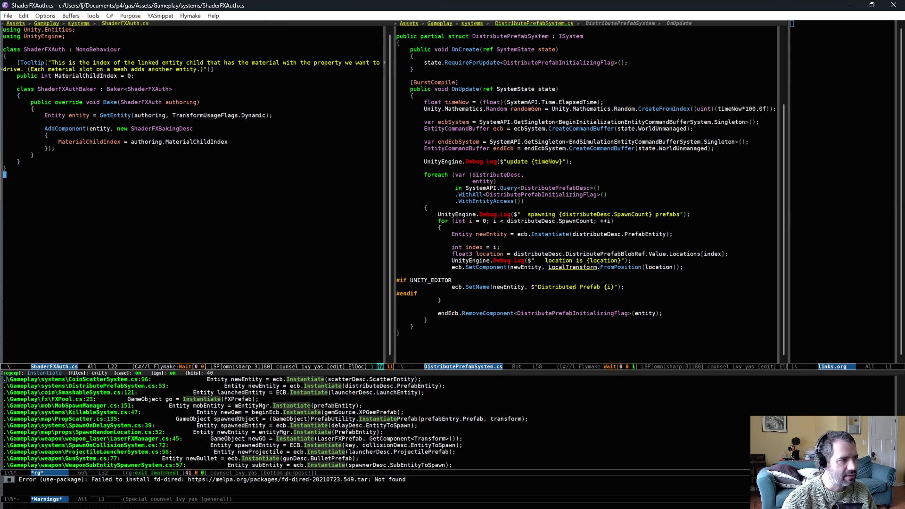
{"action": "key", "text": "alt+Tab"}
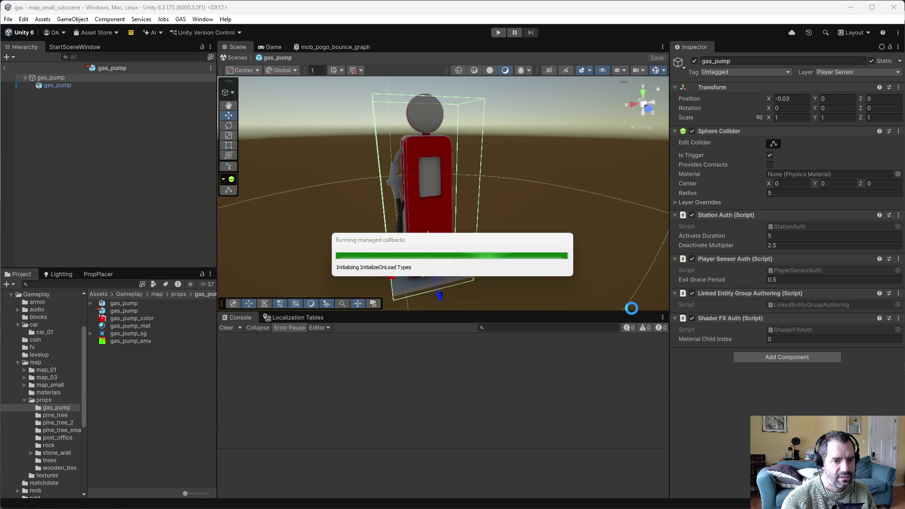
- Play-test the Small Map with Car #1, reversing and driving forward until game over, then stop
{"action": "left_click", "coordinate": [496, 32]}
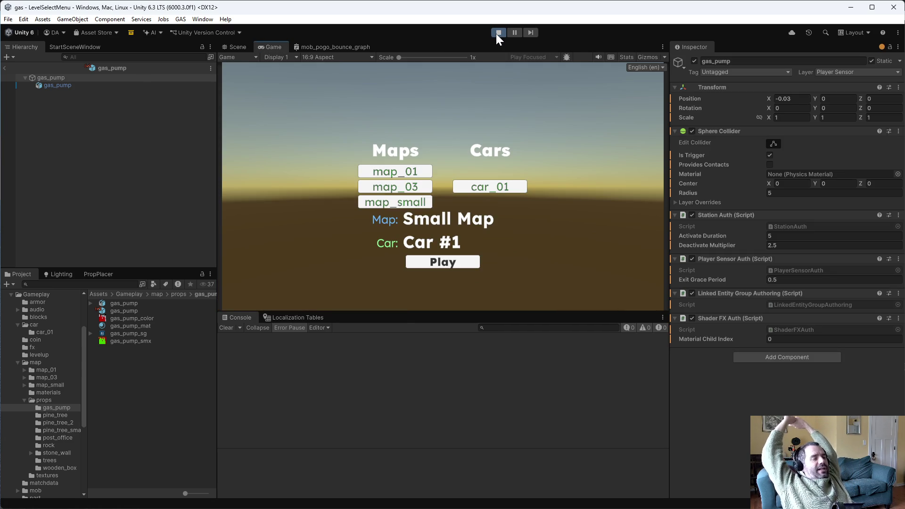
{"action": "left_click", "coordinate": [475, 263]}
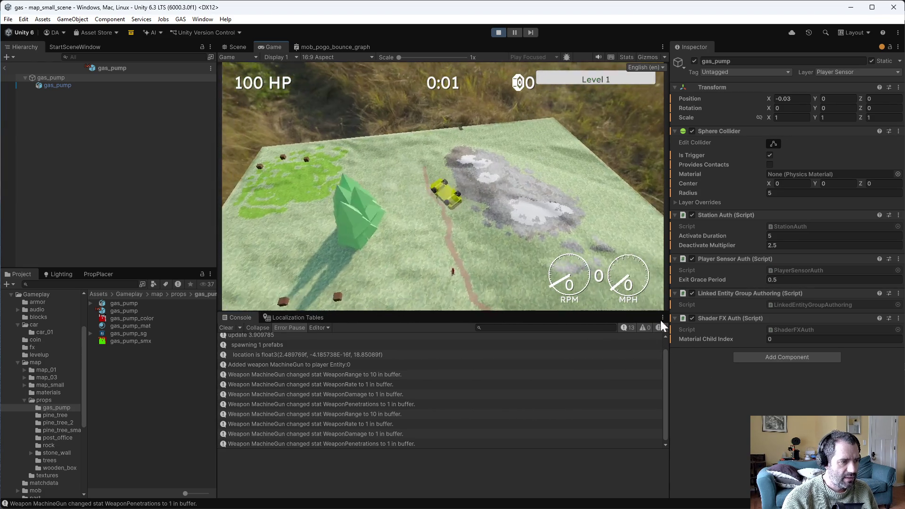
{"action": "key", "text": "s"}
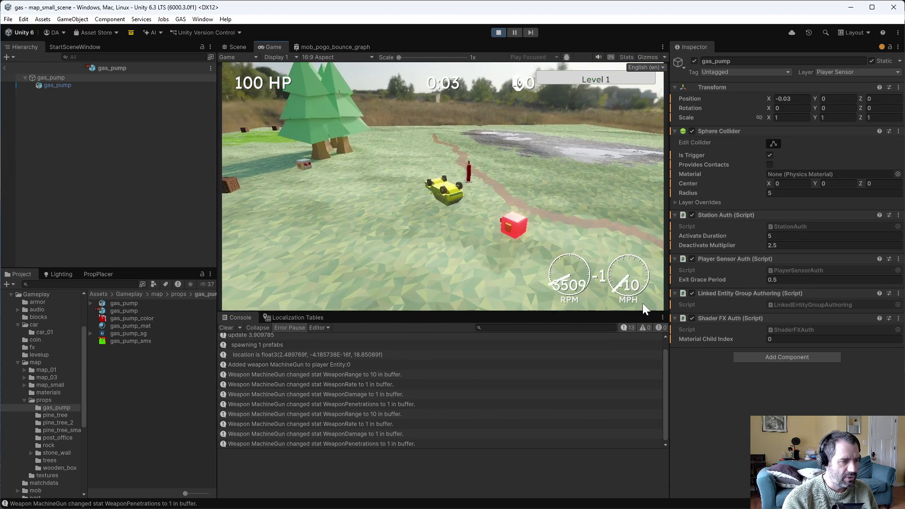
{"action": "key", "text": "w"}
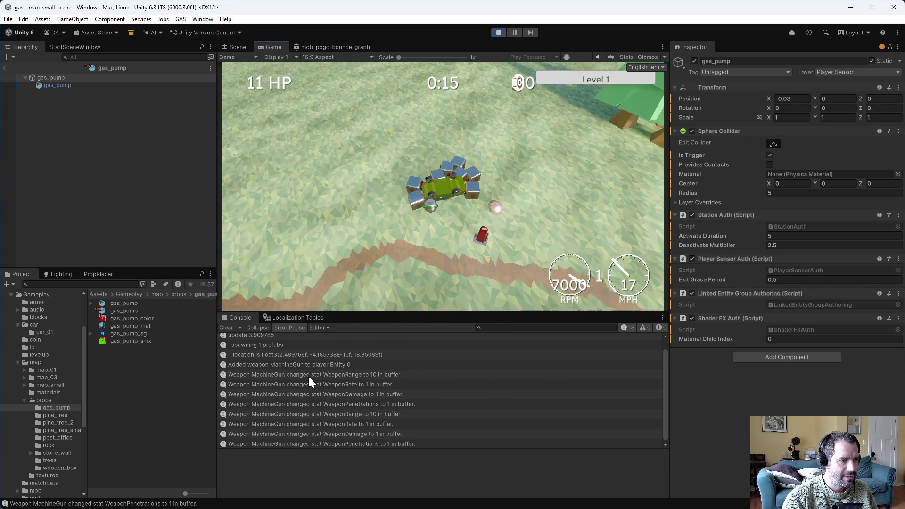
{"action": "left_click", "coordinate": [499, 31]}
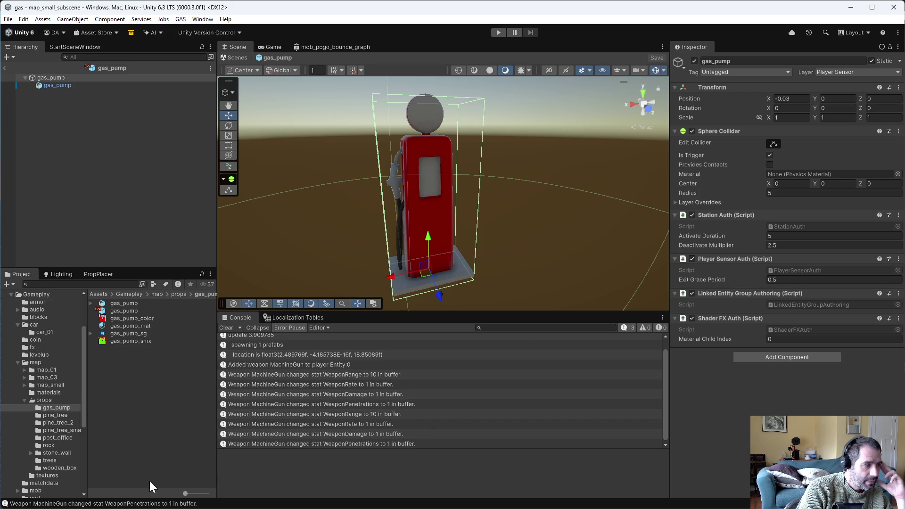
- Open the wooden_box prefab from its props folder
{"action": "left_click", "coordinate": [58, 467]}
{"action": "double_click", "coordinate": [135, 309]}
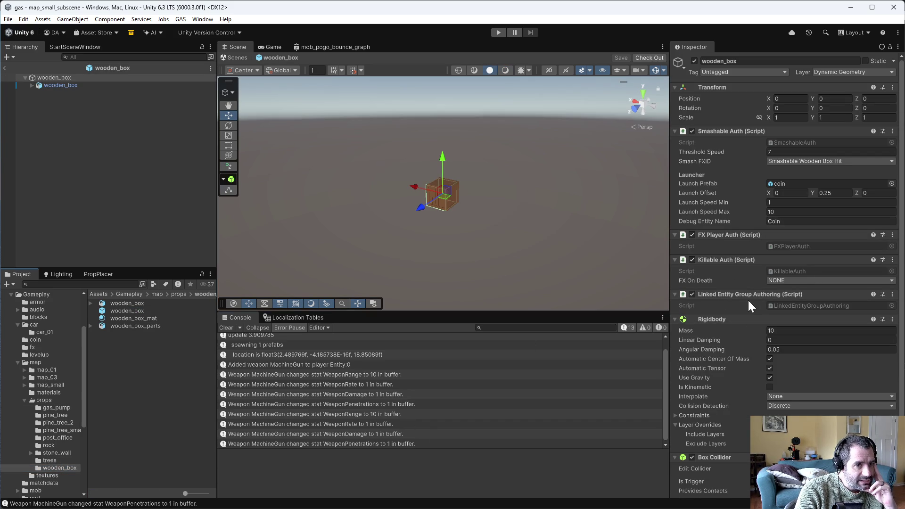
{"action": "scroll", "coordinate": [813, 387], "scroll_direction": "down", "scroll_amount": 3}
{"action": "scroll", "coordinate": [813, 386], "scroll_direction": "up", "scroll_amount": 3}
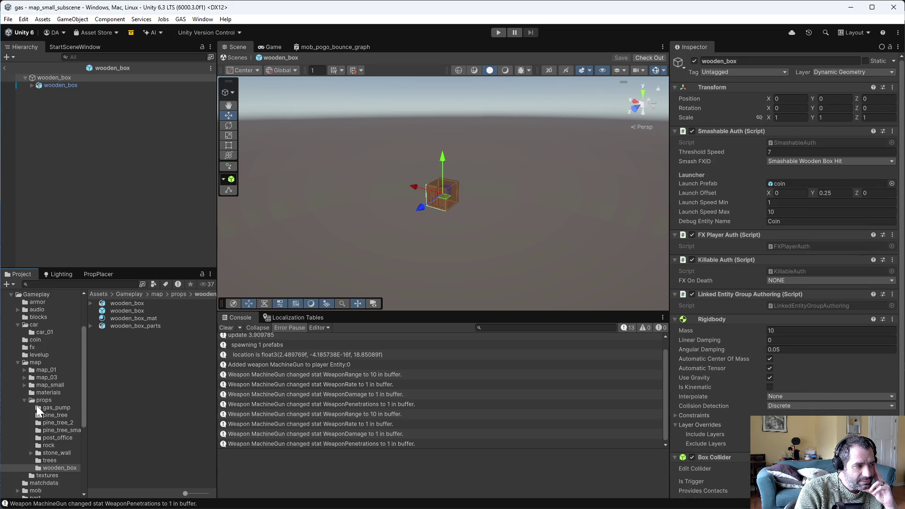
- Open the gas_pump prefab and set its X position to 0
{"action": "left_click", "coordinate": [53, 408]}
{"action": "double_click", "coordinate": [116, 311]}
{"action": "left_click", "coordinate": [791, 98]}
{"action": "type", "text": "0"}
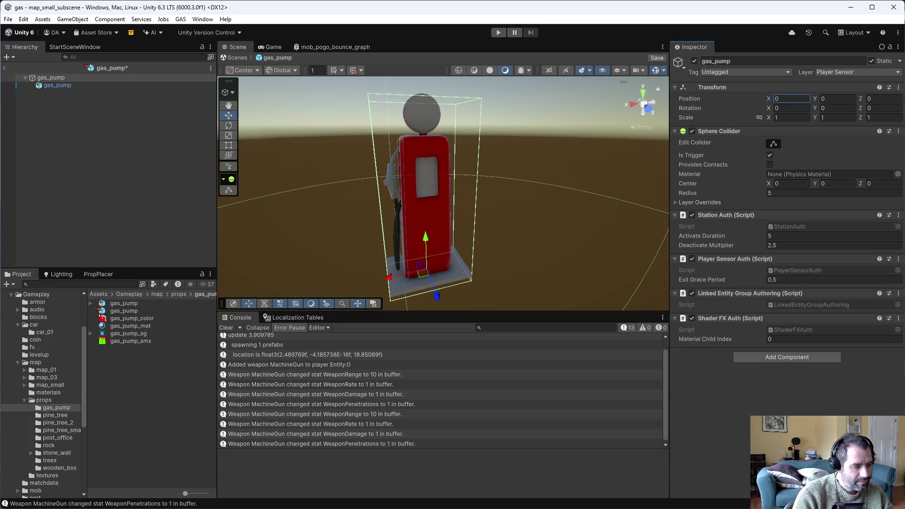
- Briefly play the Small Map with Car #1, then stop play mode
{"action": "left_click", "coordinate": [497, 33]}
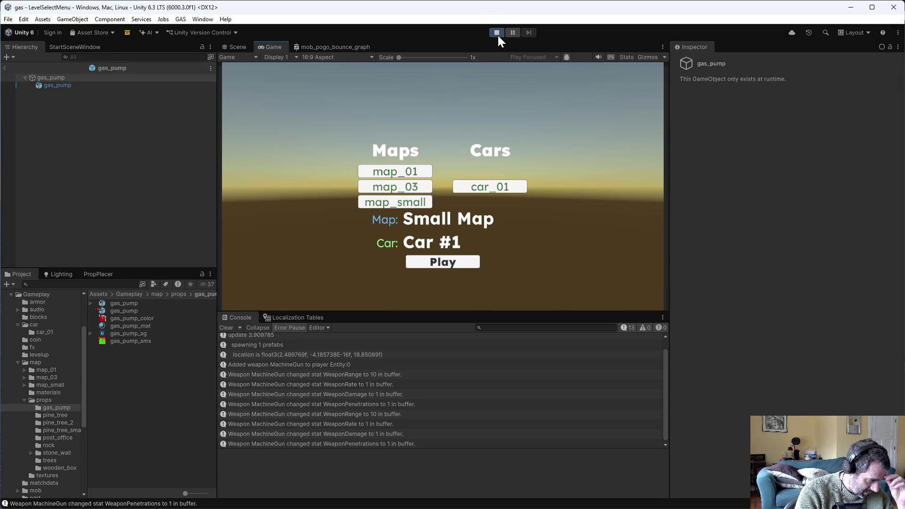
{"action": "left_click", "coordinate": [459, 263]}
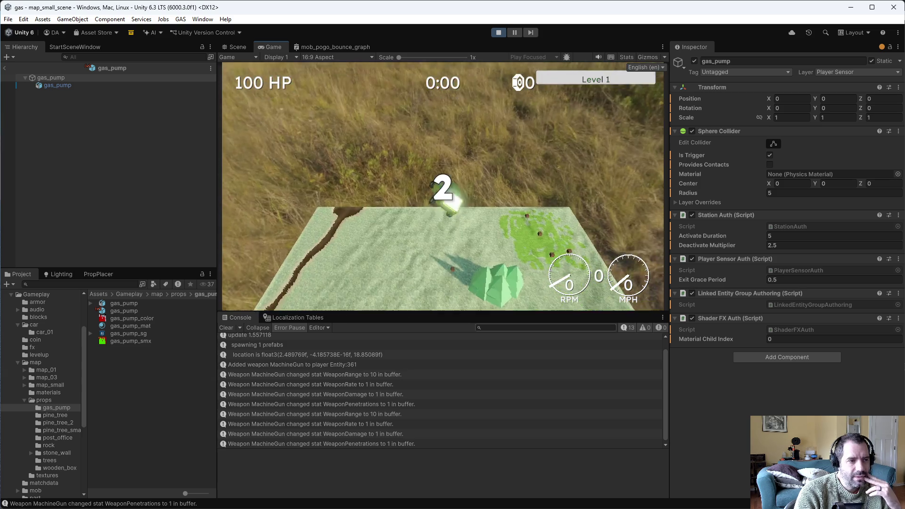
{"action": "left_click", "coordinate": [500, 33]}
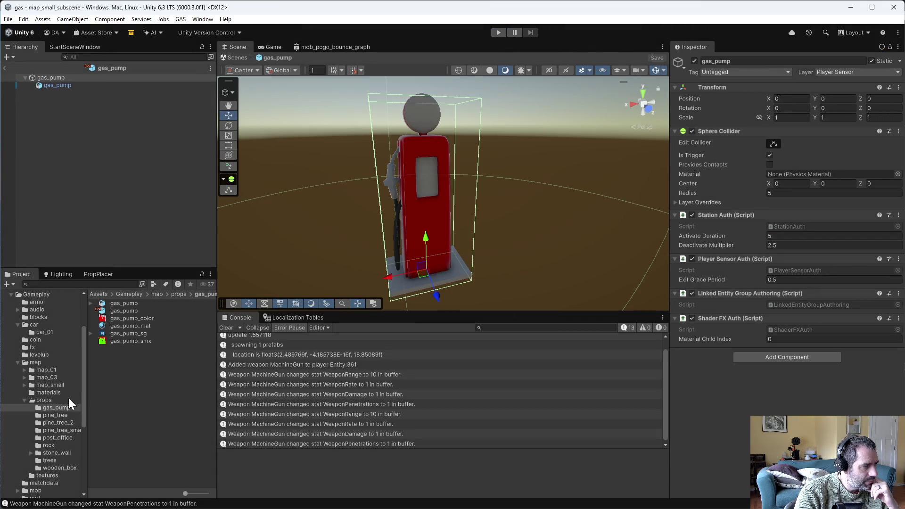
{"action": "scroll", "coordinate": [55, 368], "scroll_direction": "up", "scroll_amount": 3}
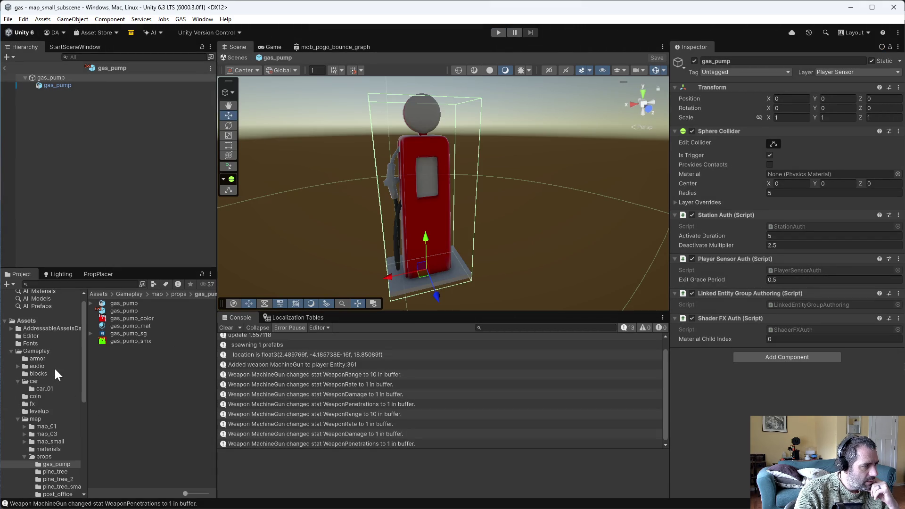
- Reopen map_small_subscene from the map_small folder and select CoinScatterAreas to view its scatter settings
{"action": "left_click", "coordinate": [51, 441]}
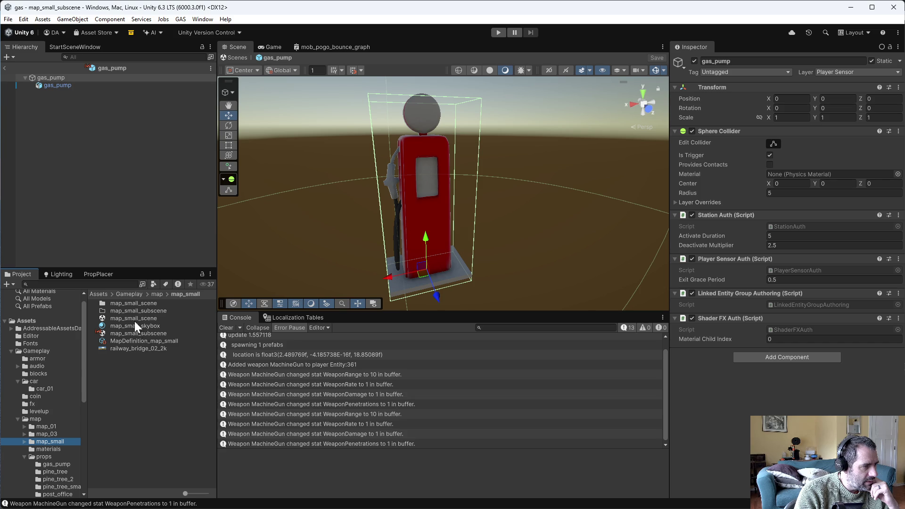
{"action": "double_click", "coordinate": [135, 333]}
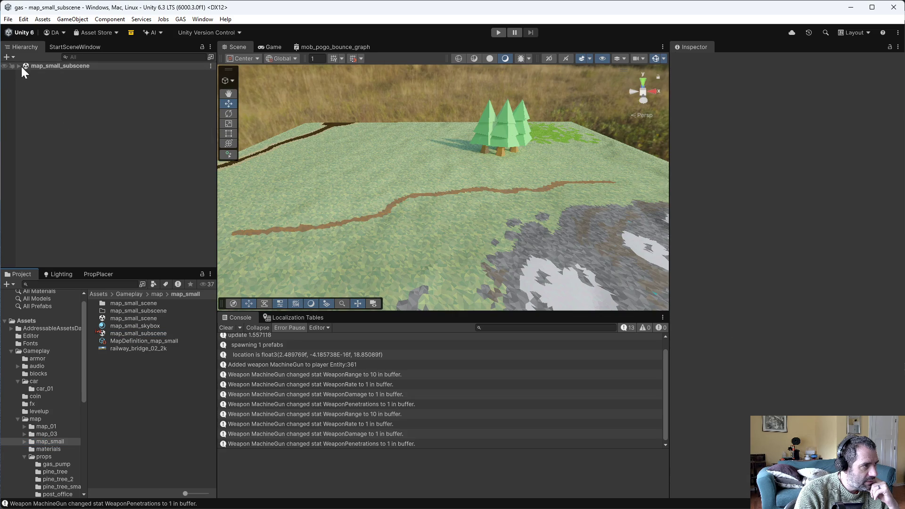
{"action": "left_click", "coordinate": [76, 88]}
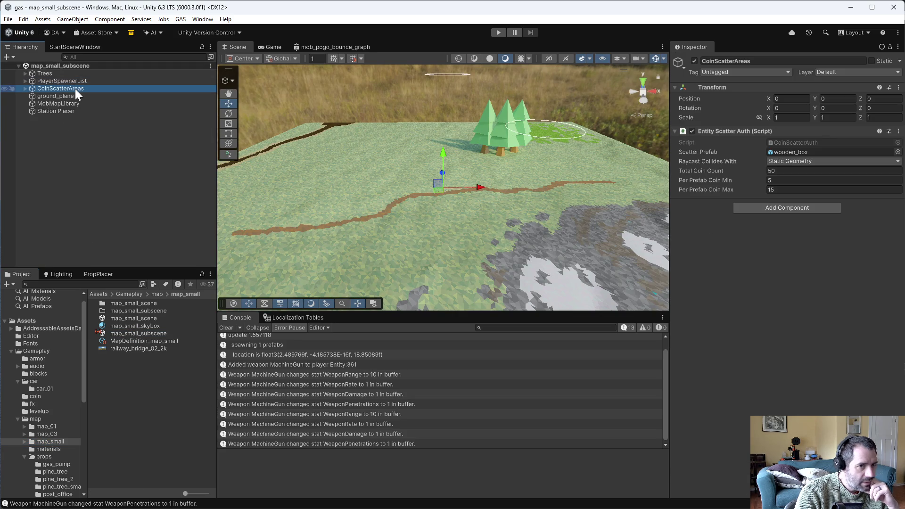
{"action": "key", "text": "alt+Tab"}
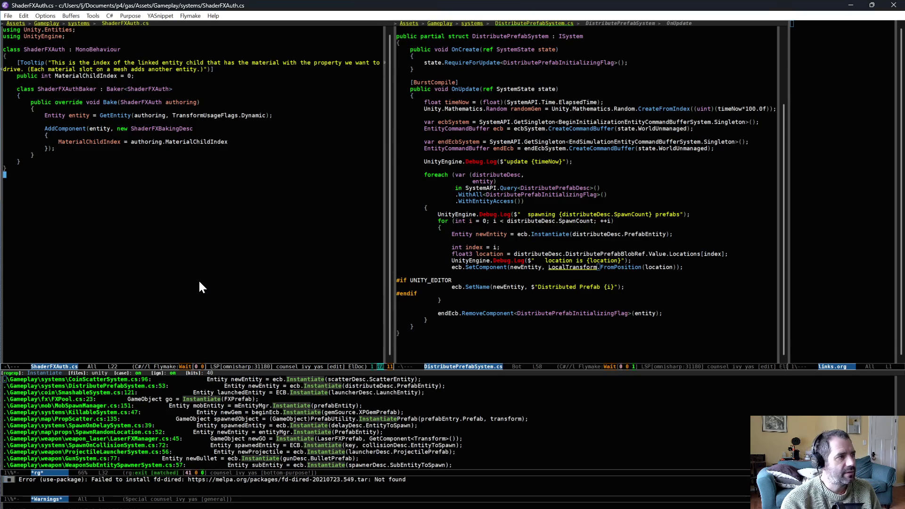
- Open CoinScatterAuth.cs and examine its baker's GetEntity calls on lines 18 and 40
{"action": "key", "text": "ctrl+x"}
{"action": "key", "text": "ctrl+f"}
{"action": "type", "text": "coin"}
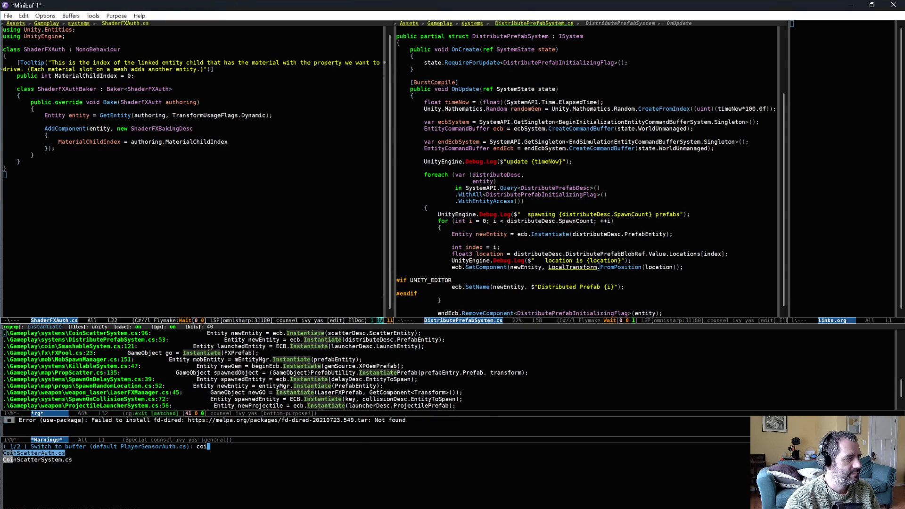
{"action": "key", "text": "Return"}
{"action": "left_click", "coordinate": [229, 128]}
{"action": "left_click", "coordinate": [278, 128]}
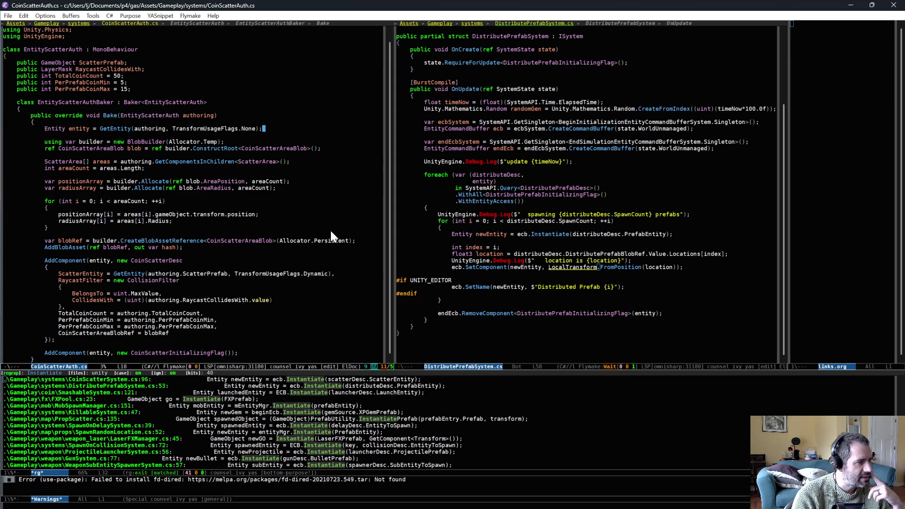
{"action": "left_click", "coordinate": [359, 274]}
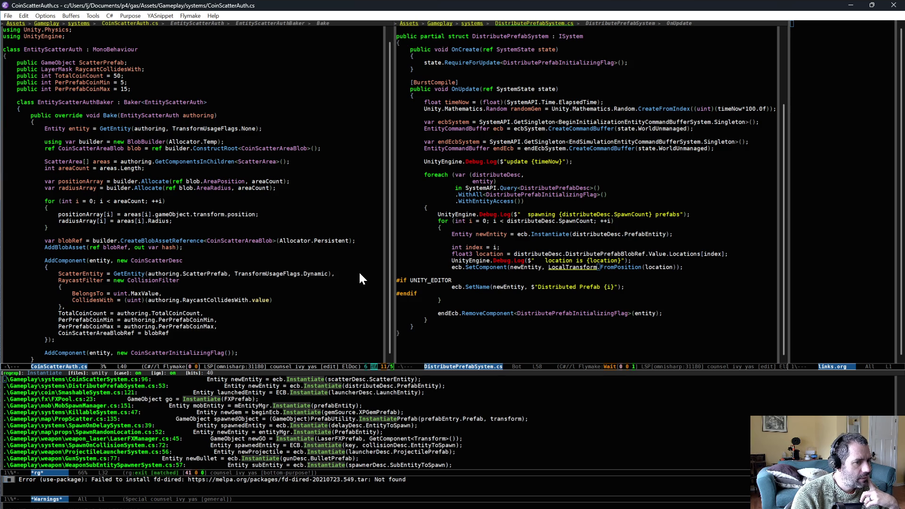
{"action": "key", "text": "alt+Tab"}
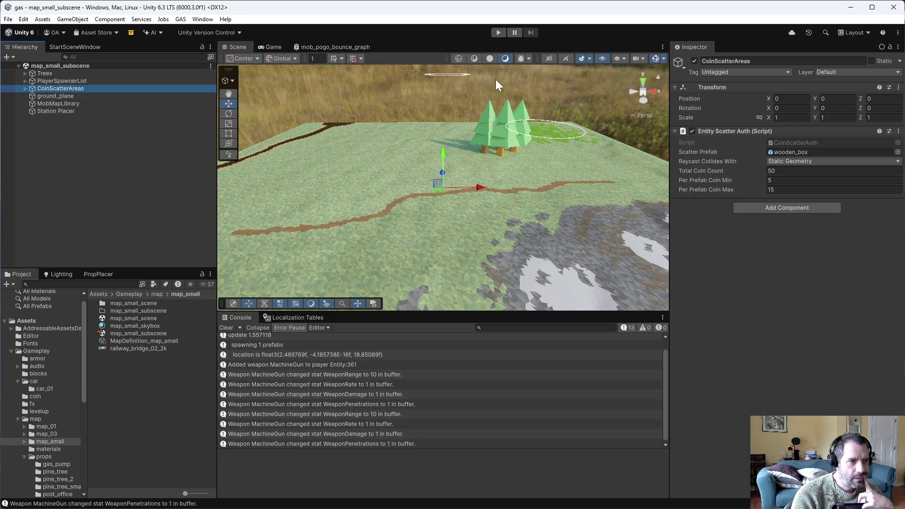
- Enter play mode on the Small Map and pause the game
{"action": "left_click", "coordinate": [498, 32]}
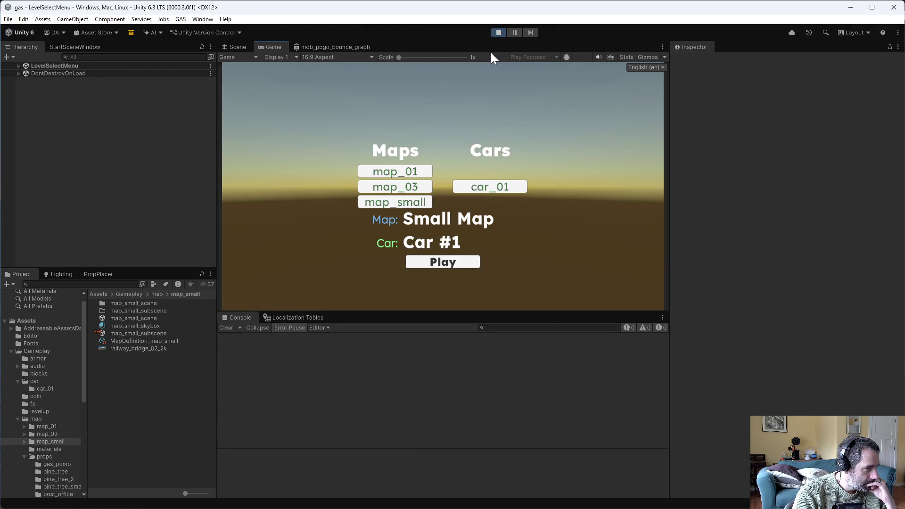
{"action": "left_click", "coordinate": [442, 263]}
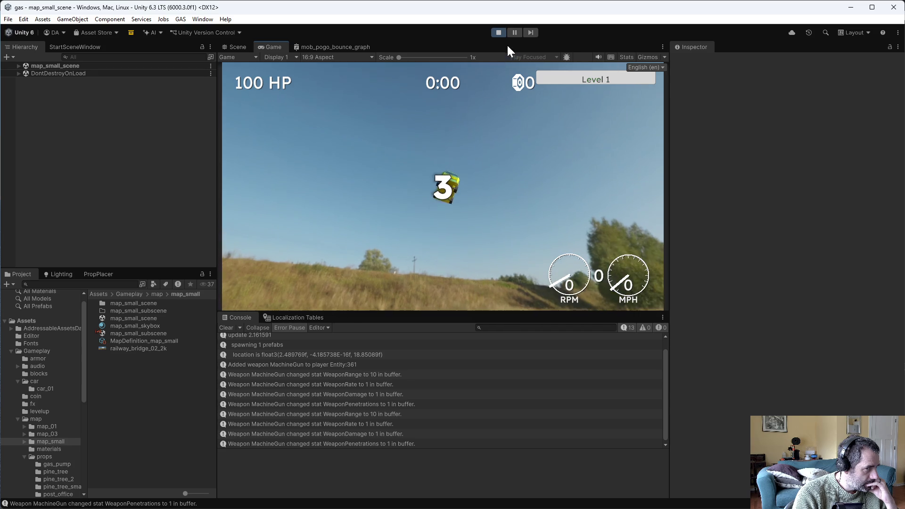
{"action": "left_click", "coordinate": [513, 33]}
- Open the Entities Hierarchy window and select the Distributed Prefab 0 entity
{"action": "left_click", "coordinate": [200, 19]}
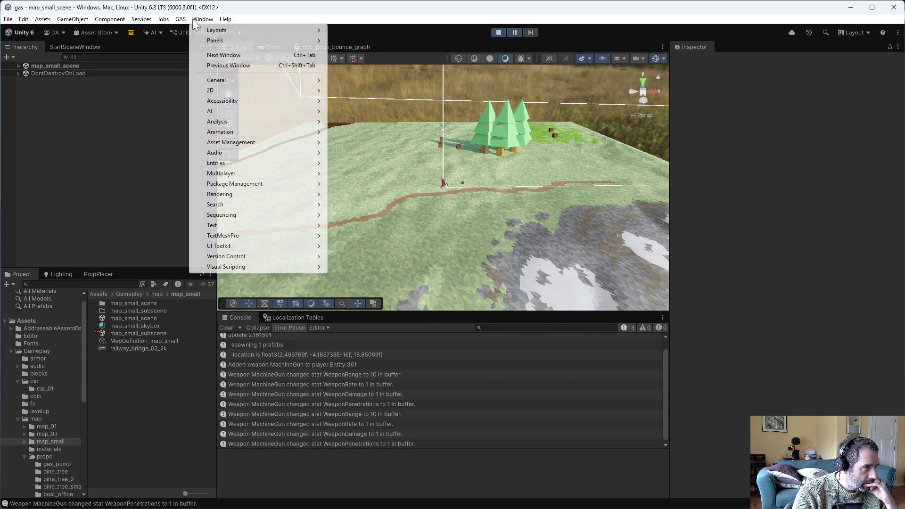
{"action": "mouse_move", "coordinate": [241, 162]}
{"action": "left_click", "coordinate": [365, 163]}
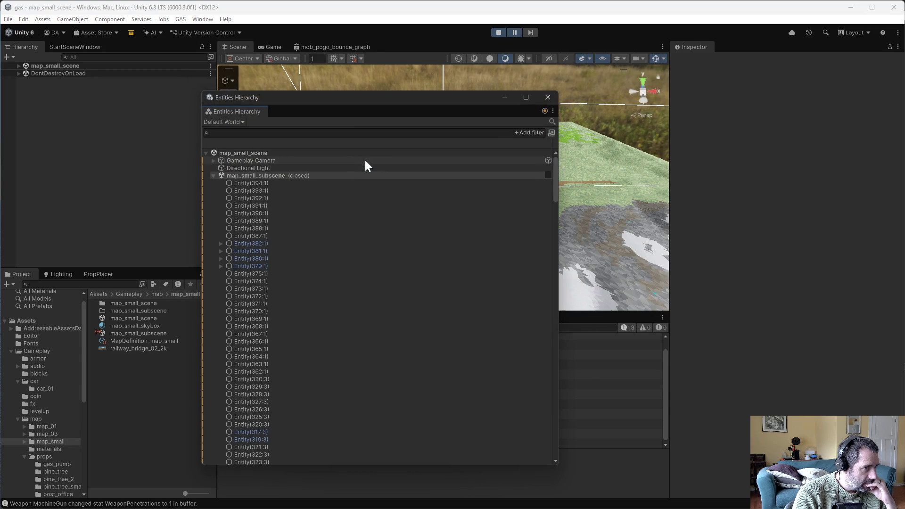
{"action": "left_click_drag", "start_coordinate": [349, 100], "coordinate": [419, 87]}
{"action": "scroll", "coordinate": [428, 365], "scroll_direction": "down", "scroll_amount": 5}
{"action": "scroll", "coordinate": [425, 366], "scroll_direction": "down", "scroll_amount": 3}
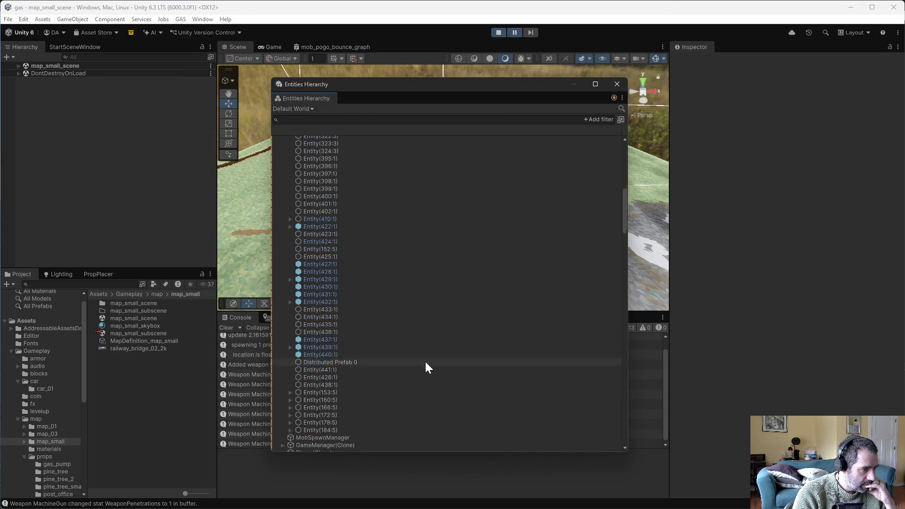
{"action": "left_click", "coordinate": [330, 337]}
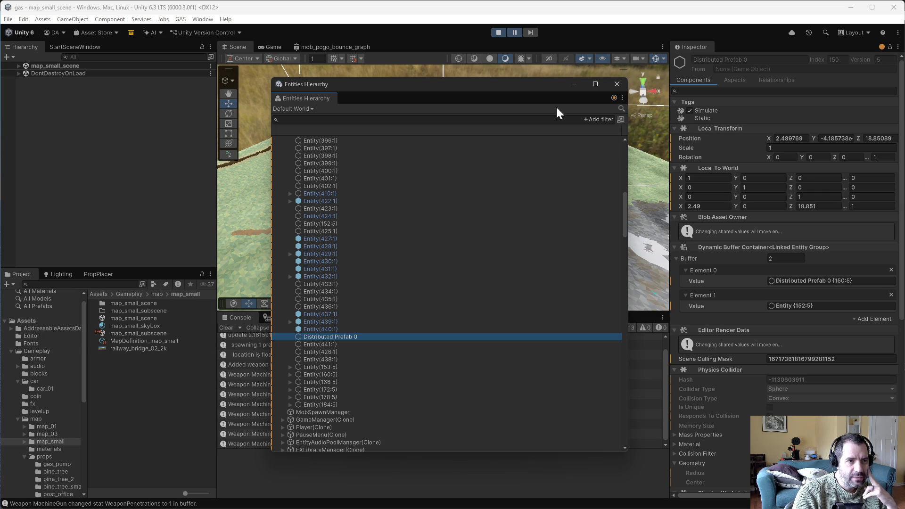
- Move the Entities Hierarchy aside, review the entity's details, and focus its search field
{"action": "mouse_move", "coordinate": [529, 86]}
{"action": "left_mouse_down"}
{"action": "mouse_move", "coordinate": [634, 290]}
{"action": "mouse_move", "coordinate": [437, 379]}
{"action": "mouse_move", "coordinate": [375, 366]}
{"action": "mouse_move", "coordinate": [479, 297]}
{"action": "mouse_move", "coordinate": [521, 81]}
{"action": "left_mouse_up"}
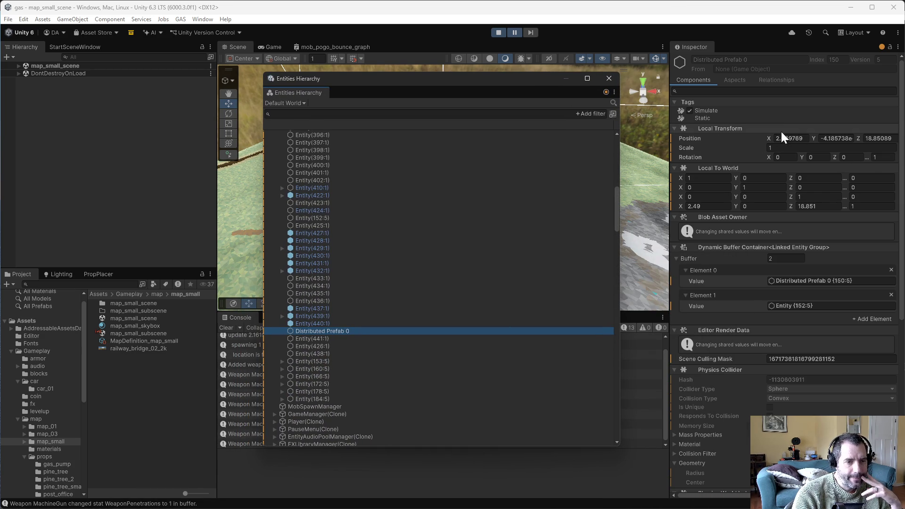
{"action": "scroll", "coordinate": [753, 380], "scroll_direction": "down", "scroll_amount": 5}
{"action": "scroll", "coordinate": [742, 383], "scroll_direction": "down", "scroll_amount": 6}
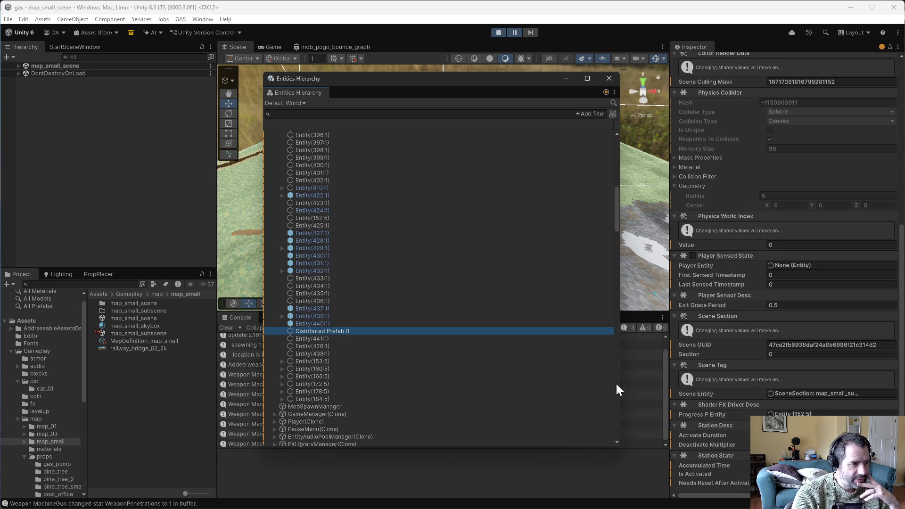
{"action": "scroll", "coordinate": [704, 386], "scroll_direction": "up", "scroll_amount": 7}
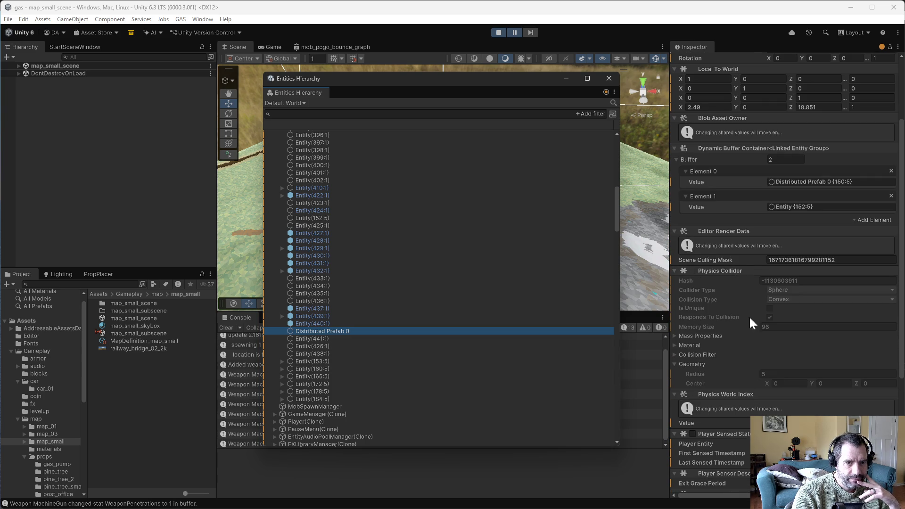
{"action": "scroll", "coordinate": [801, 200], "scroll_direction": "up", "scroll_amount": 3}
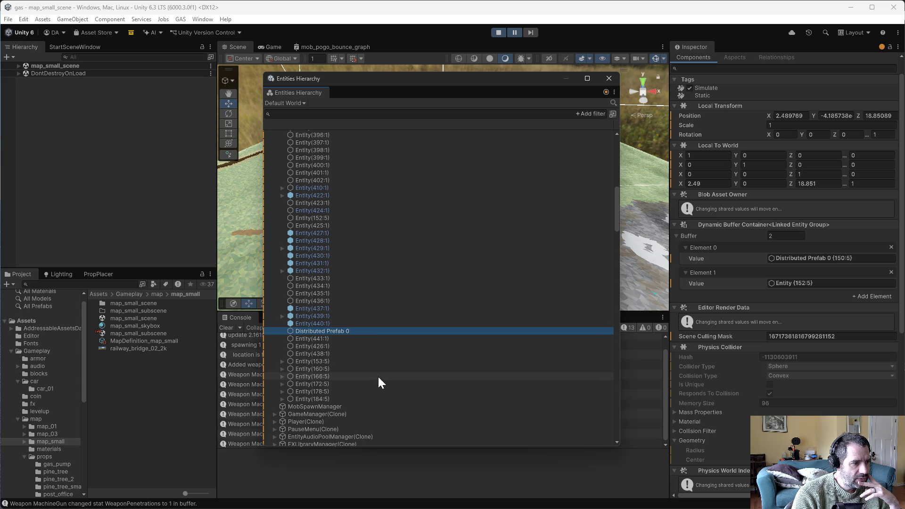
{"action": "scroll", "coordinate": [371, 343], "scroll_direction": "up", "scroll_amount": 10}
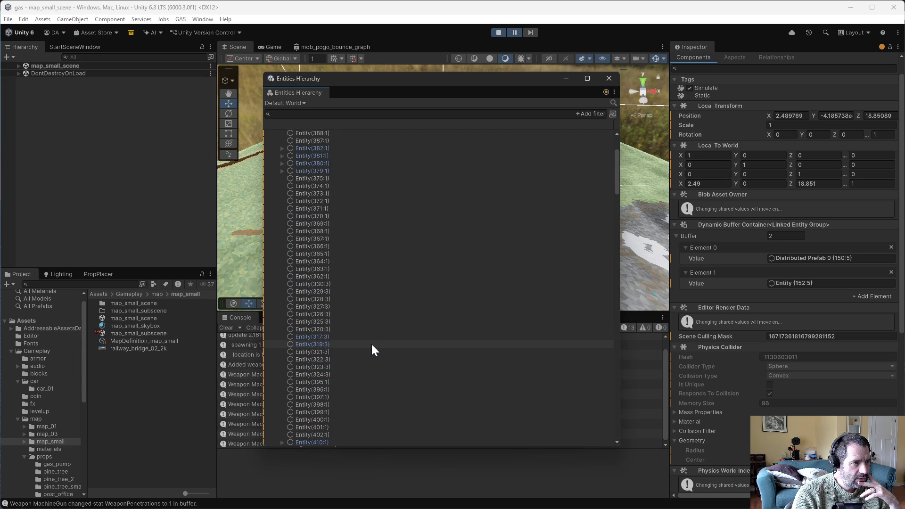
{"action": "scroll", "coordinate": [372, 345], "scroll_direction": "up", "scroll_amount": 3}
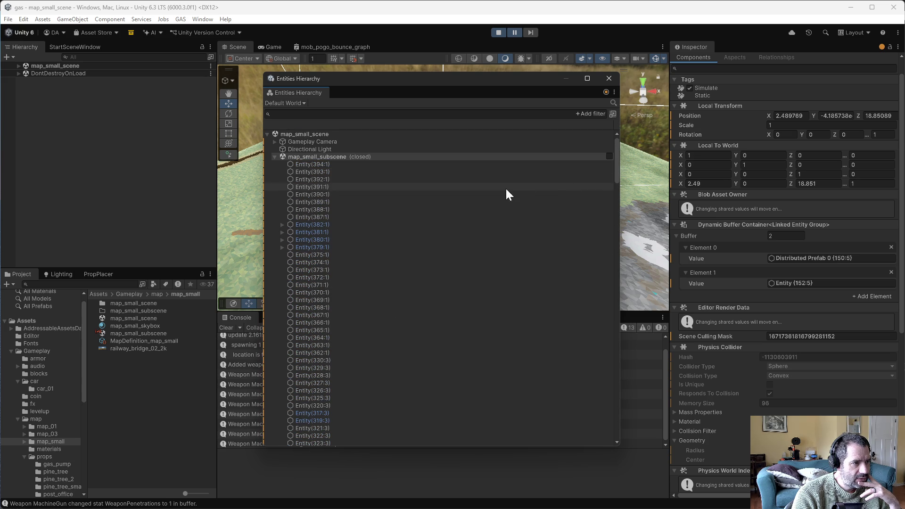
{"action": "mouse_move", "coordinate": [614, 142]}
{"action": "left_mouse_down"}
{"action": "mouse_move", "coordinate": [592, 340]}
{"action": "mouse_move", "coordinate": [602, 411]}
{"action": "mouse_move", "coordinate": [638, 209]}
{"action": "left_mouse_up"}
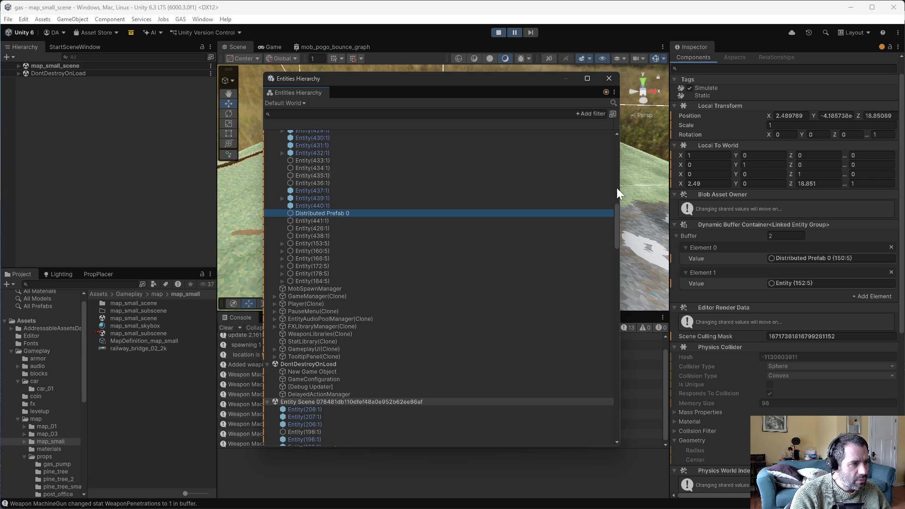
{"action": "left_click", "coordinate": [294, 113]}
{"action": "type", "text": "15"}
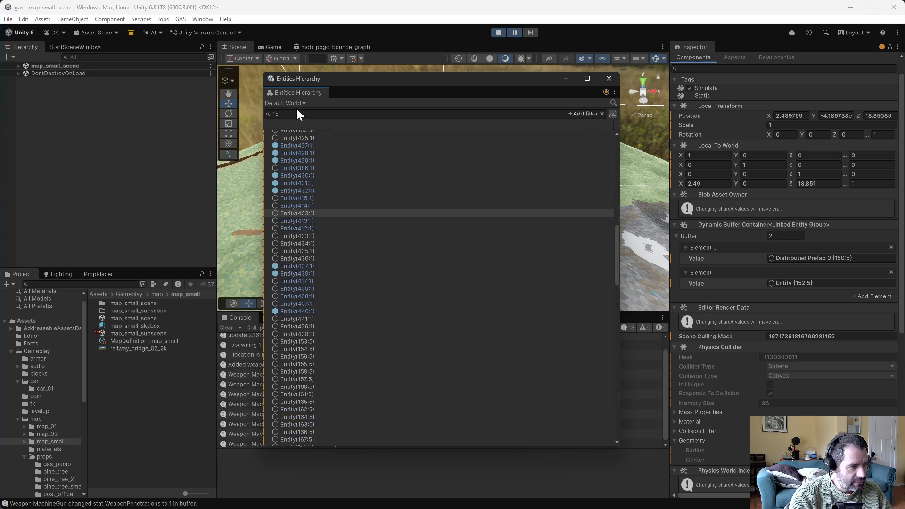
{"action": "type", "text": "2"}
{"action": "left_click", "coordinate": [304, 134]}
{"action": "left_click", "coordinate": [301, 141]}
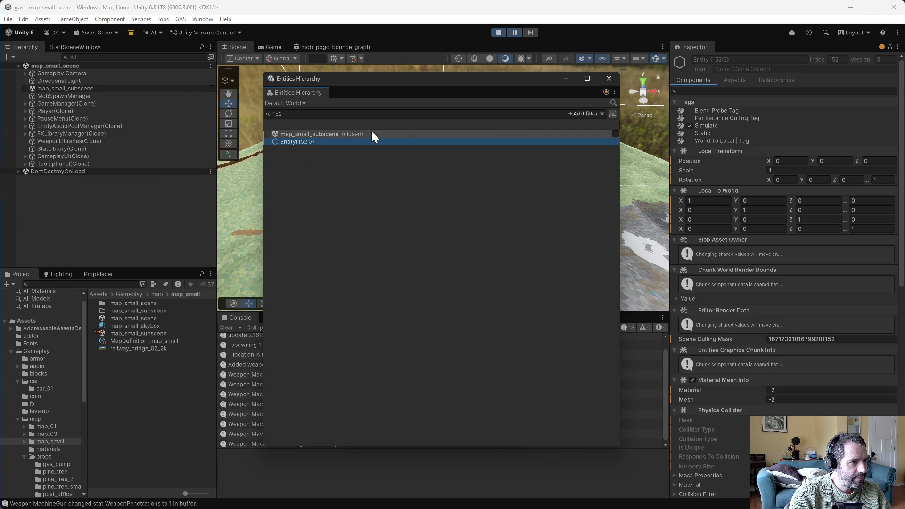
{"action": "left_click", "coordinate": [601, 113]}
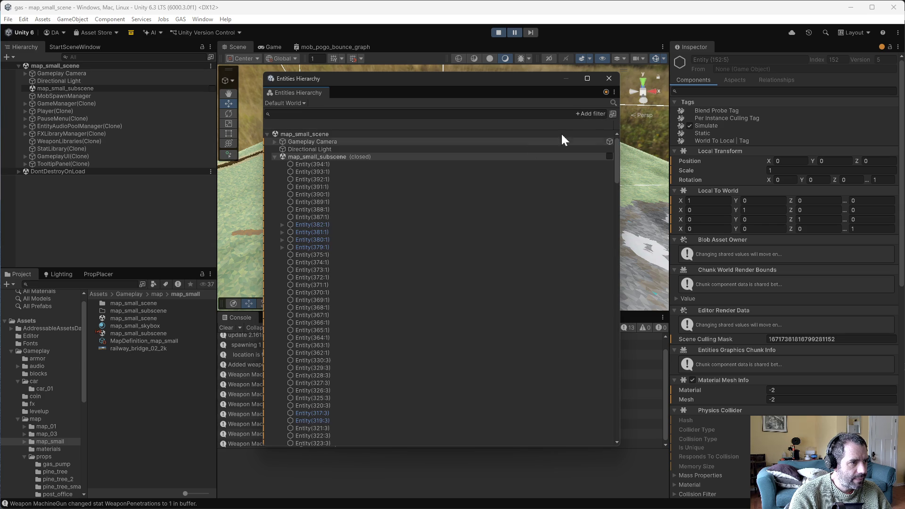
{"action": "mouse_move", "coordinate": [619, 157]}
{"action": "left_mouse_down"}
{"action": "mouse_move", "coordinate": [617, 426]}
{"action": "mouse_move", "coordinate": [606, 450]}
{"action": "left_mouse_up"}
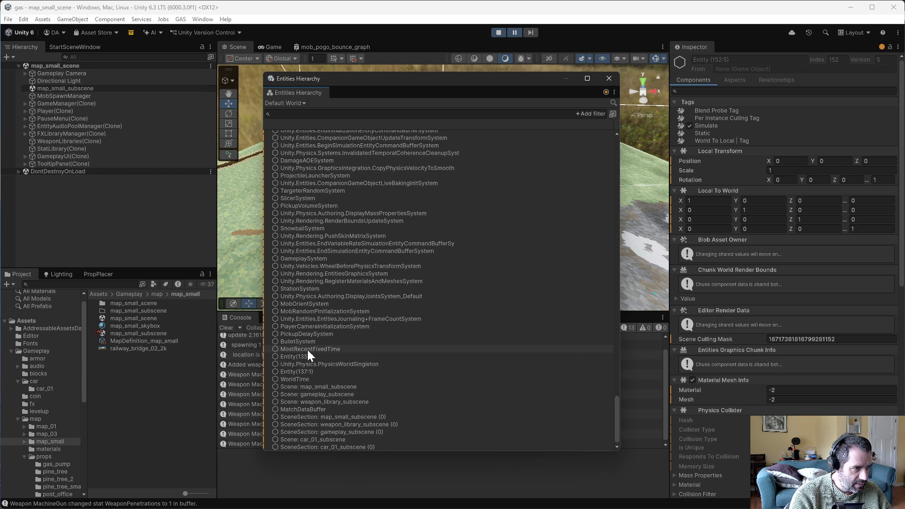
{"action": "scroll", "coordinate": [308, 350], "scroll_direction": "up", "scroll_amount": 3}
{"action": "scroll", "coordinate": [307, 350], "scroll_direction": "up", "scroll_amount": 2}
{"action": "scroll", "coordinate": [307, 350], "scroll_direction": "up", "scroll_amount": 10}
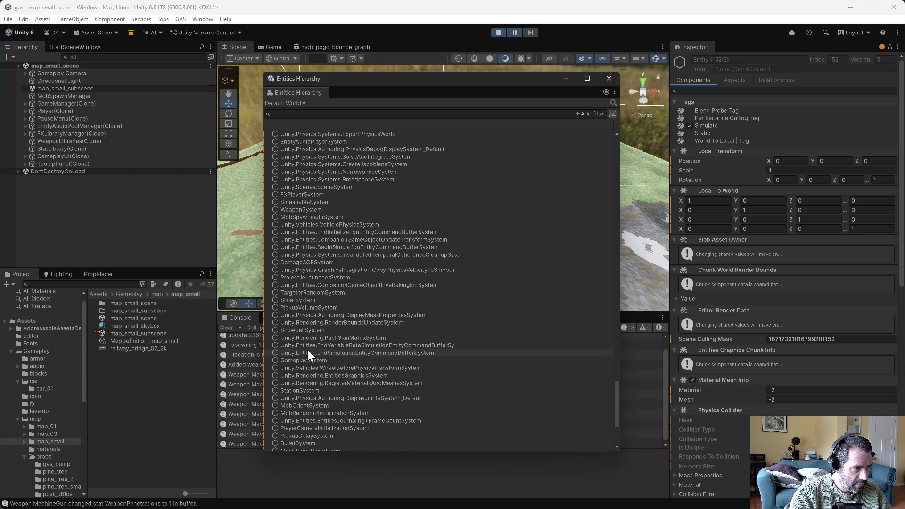
{"action": "scroll", "coordinate": [308, 350], "scroll_direction": "up", "scroll_amount": 15}
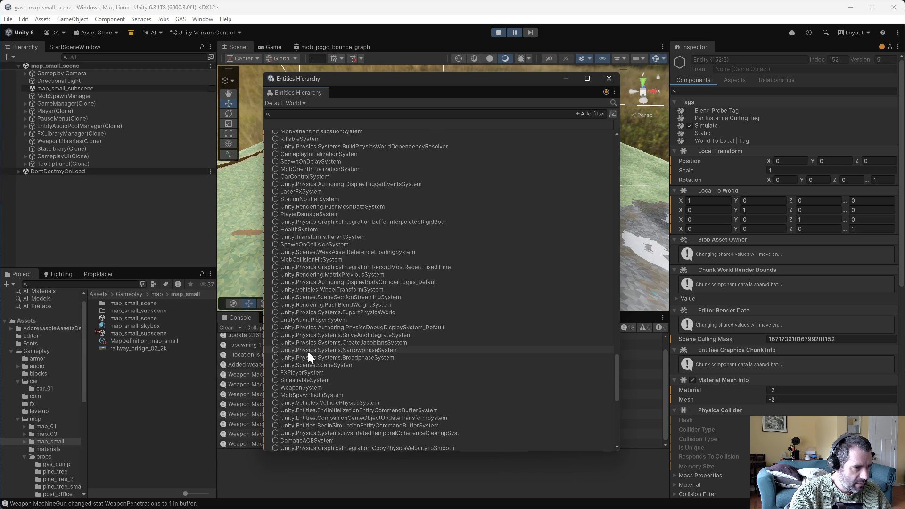
{"action": "scroll", "coordinate": [307, 352], "scroll_direction": "up", "scroll_amount": 3}
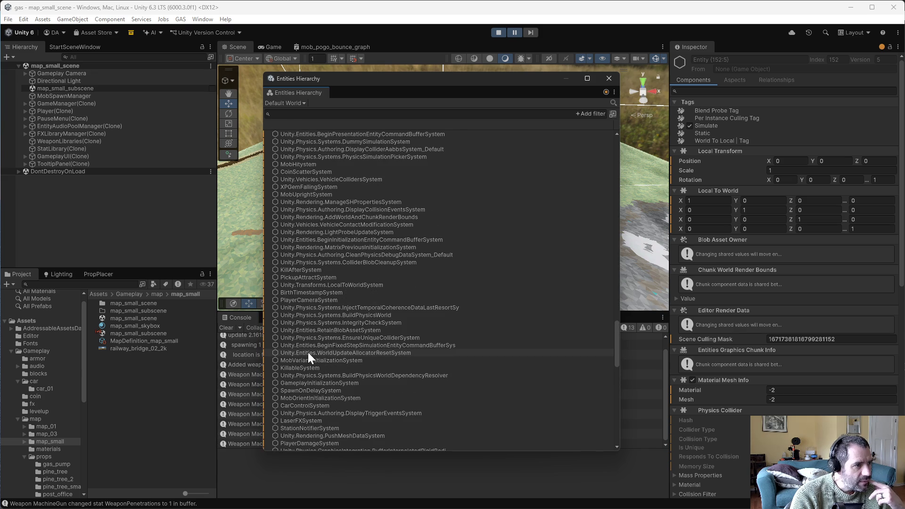
{"action": "scroll", "coordinate": [309, 352], "scroll_direction": "up", "scroll_amount": 4}
{"action": "scroll", "coordinate": [309, 351], "scroll_direction": "up", "scroll_amount": 8}
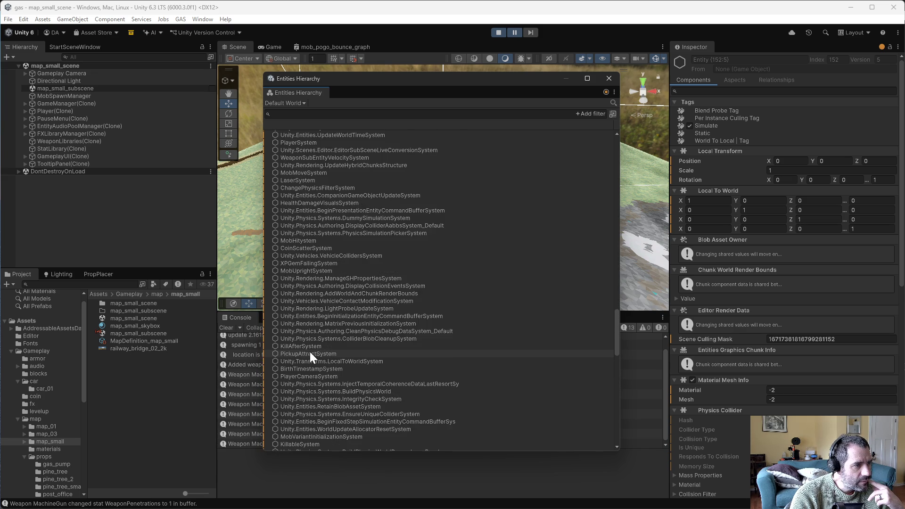
{"action": "scroll", "coordinate": [310, 351], "scroll_direction": "up", "scroll_amount": 4}
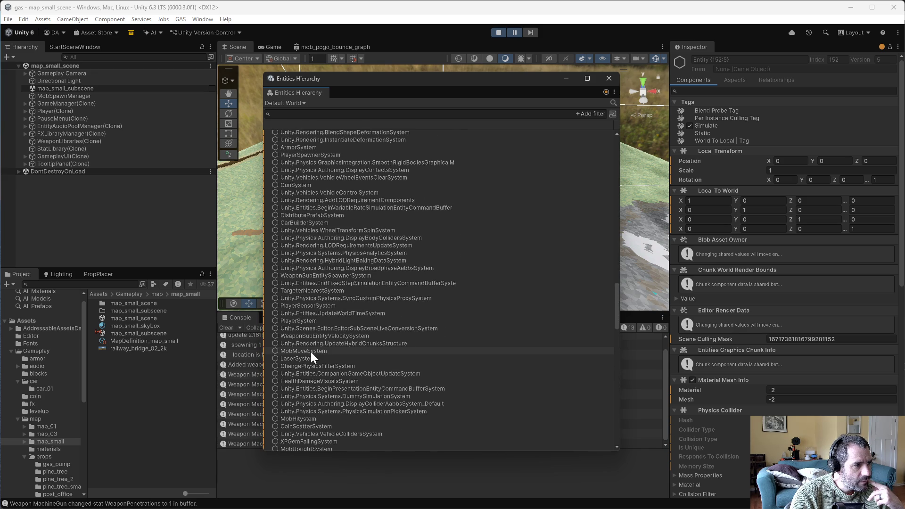
{"action": "scroll", "coordinate": [310, 351], "scroll_direction": "up", "scroll_amount": 4}
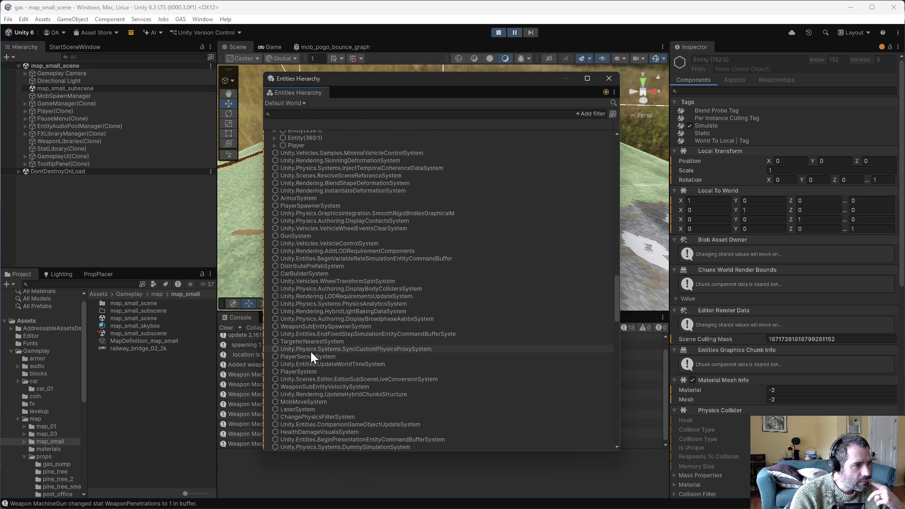
{"action": "scroll", "coordinate": [310, 352], "scroll_direction": "up", "scroll_amount": 5}
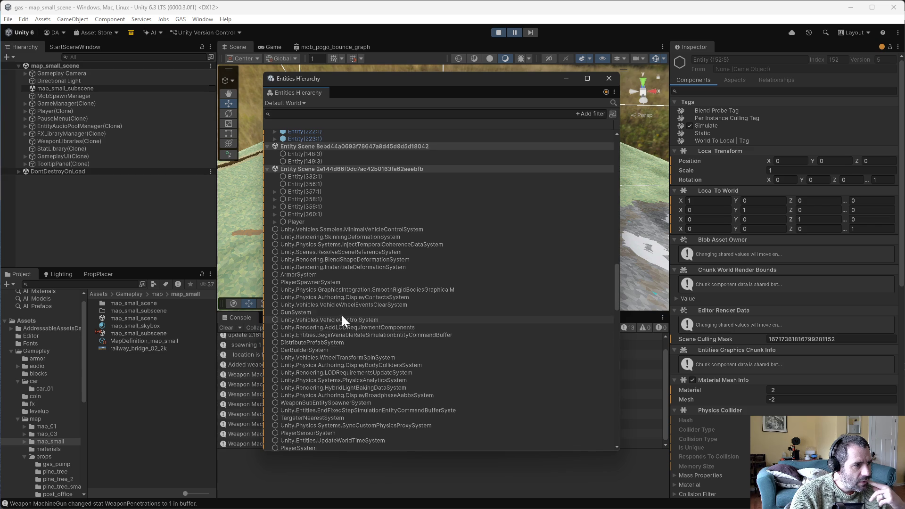
{"action": "scroll", "coordinate": [341, 316], "scroll_direction": "up", "scroll_amount": 5}
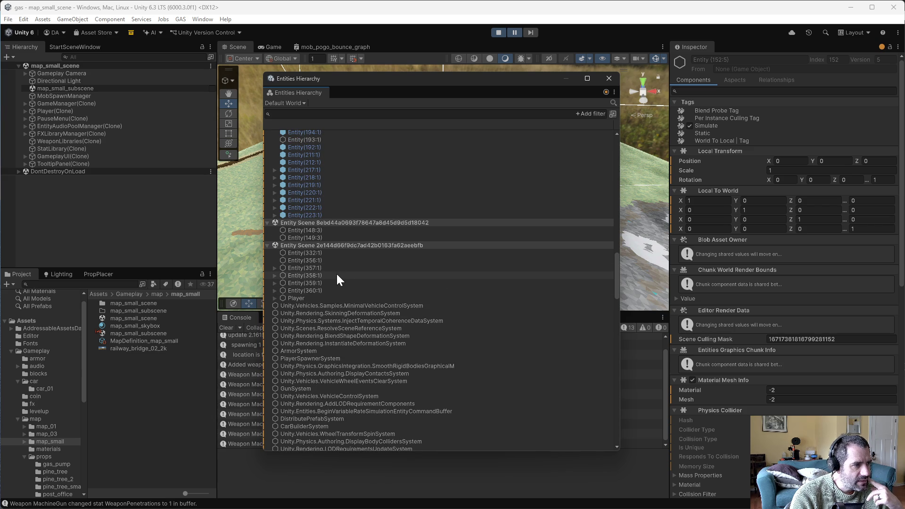
{"action": "scroll", "coordinate": [333, 281], "scroll_direction": "up", "scroll_amount": 4}
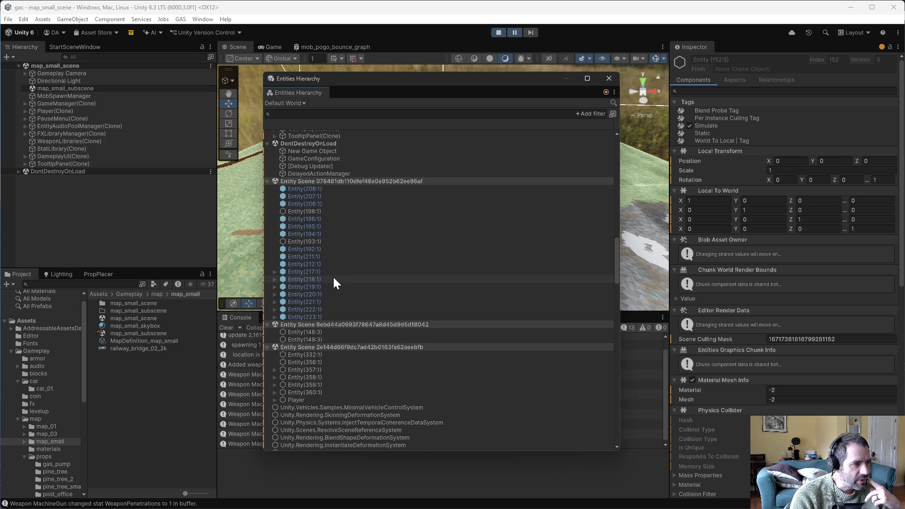
{"action": "scroll", "coordinate": [333, 279], "scroll_direction": "up", "scroll_amount": 4}
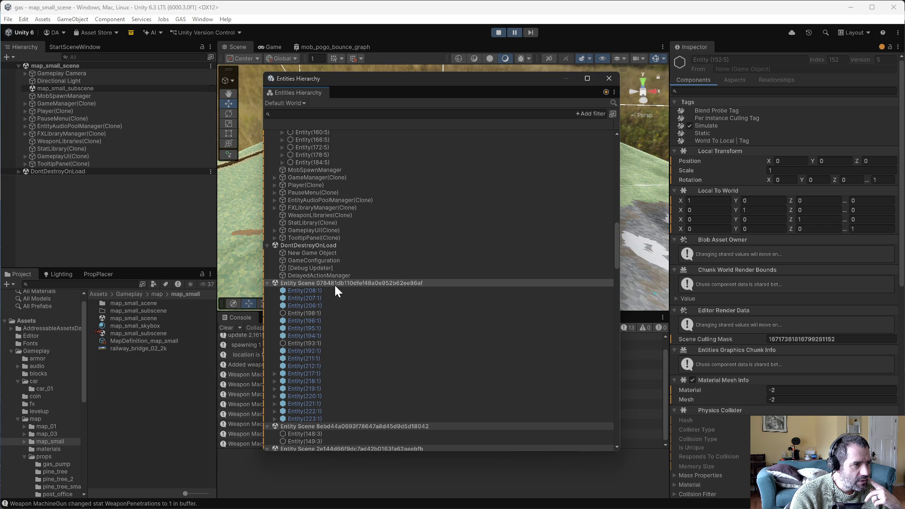
{"action": "scroll", "coordinate": [335, 284], "scroll_direction": "up", "scroll_amount": 4}
{"action": "scroll", "coordinate": [335, 285], "scroll_direction": "up", "scroll_amount": 2}
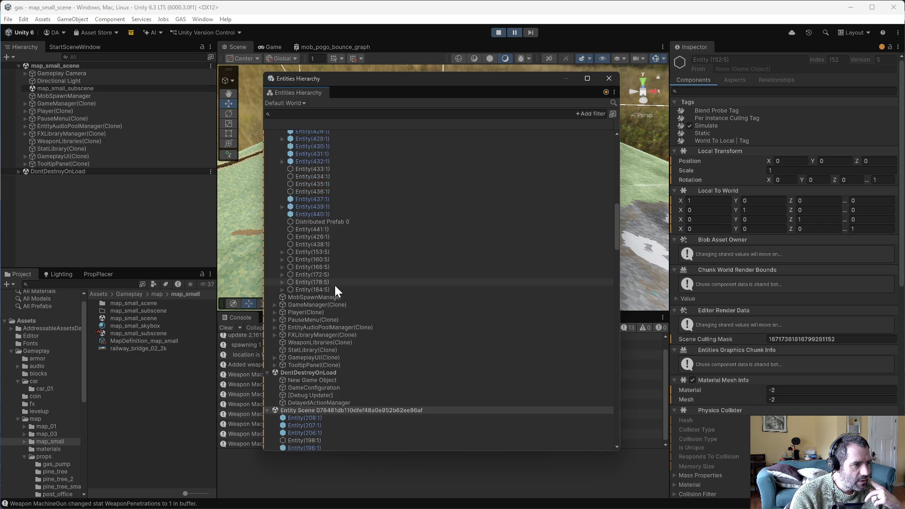
{"action": "type", "text": "dis"}
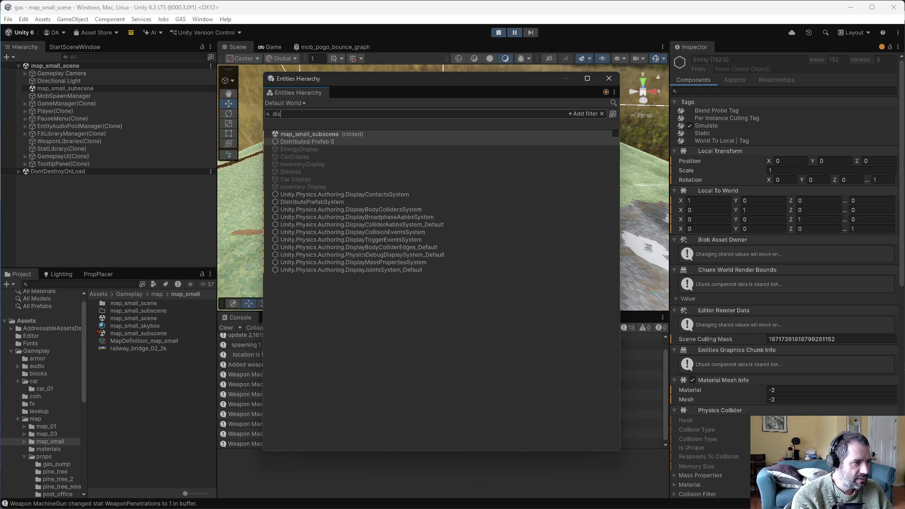
{"action": "key", "text": "BackSpace"}
{"action": "key", "text": "BackSpace"}
{"action": "key", "text": "BackSpace"}
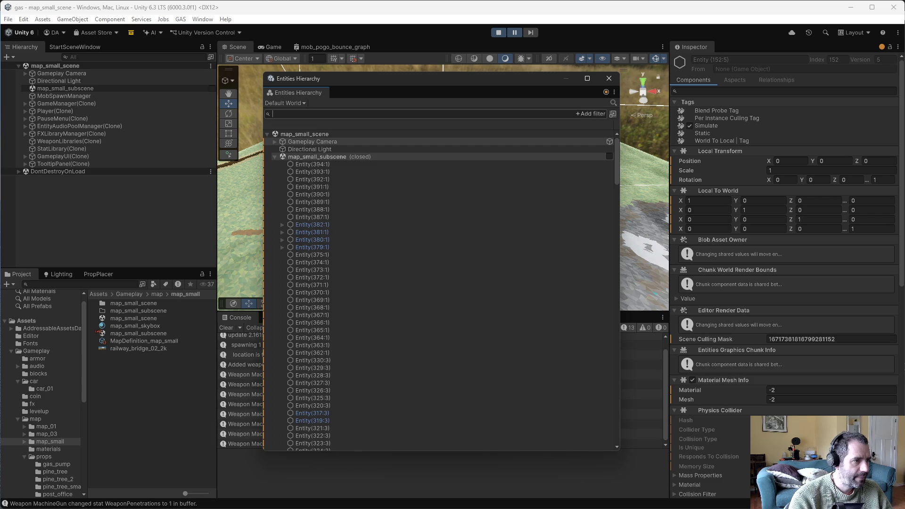
{"action": "scroll", "coordinate": [318, 371], "scroll_direction": "down", "scroll_amount": 10}
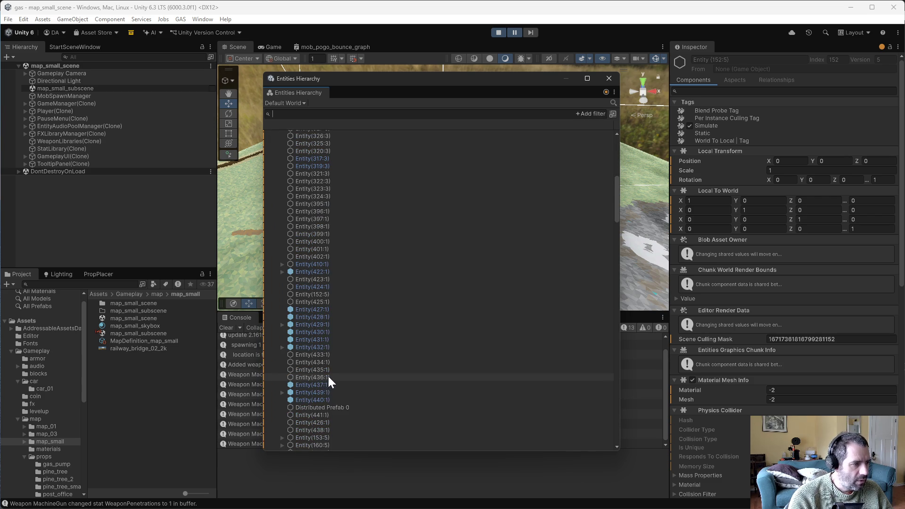
{"action": "scroll", "coordinate": [328, 380], "scroll_direction": "down", "scroll_amount": 3}
{"action": "left_click", "coordinate": [337, 331]}
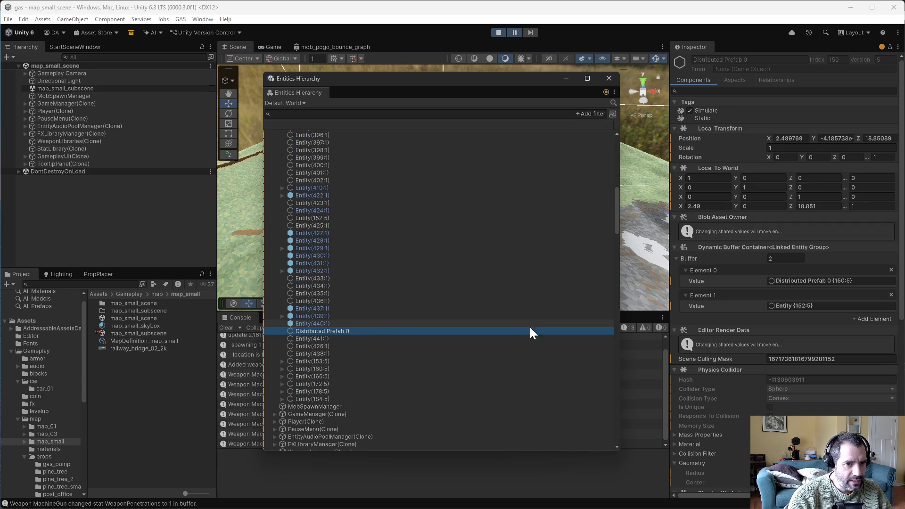
- Follow Distributed Prefab 0's Linked Entity Group reference to Entity(152:5)
{"action": "left_click", "coordinate": [819, 307]}
{"action": "left_click", "coordinate": [816, 305]}
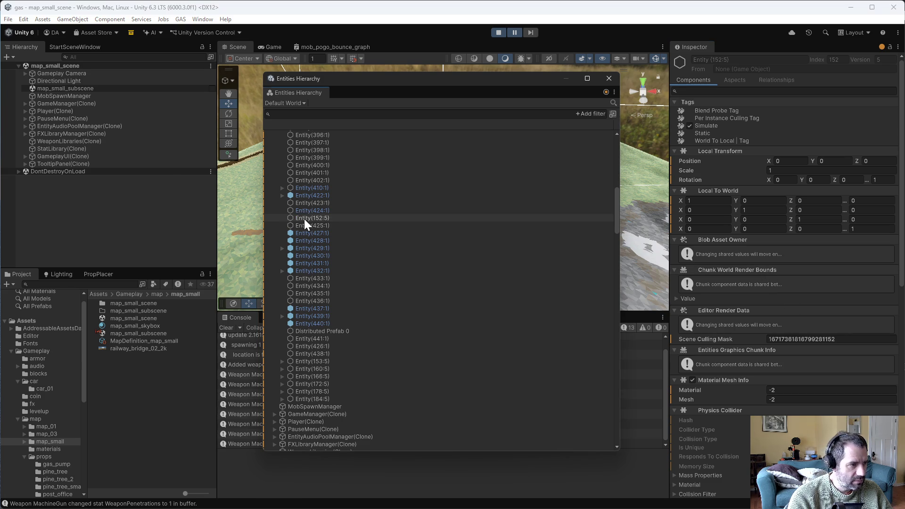
{"action": "left_click", "coordinate": [337, 219]}
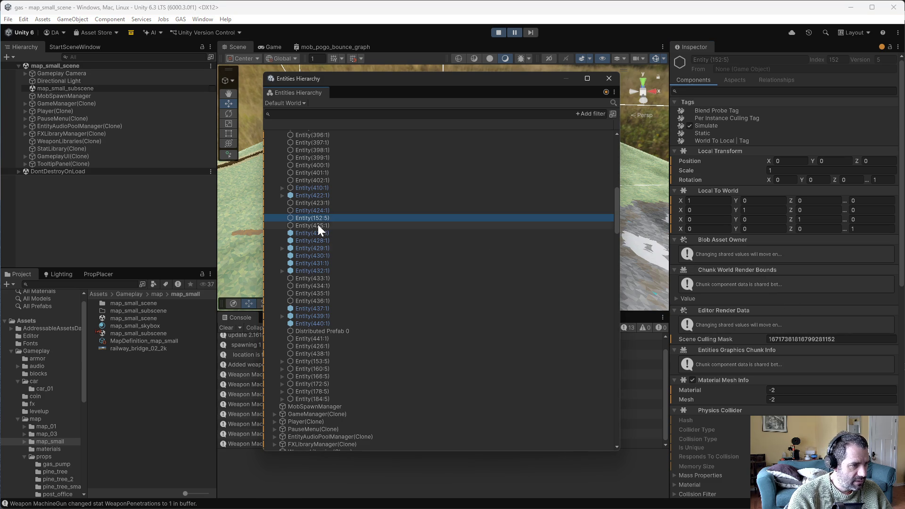
{"action": "left_click", "coordinate": [319, 218]}
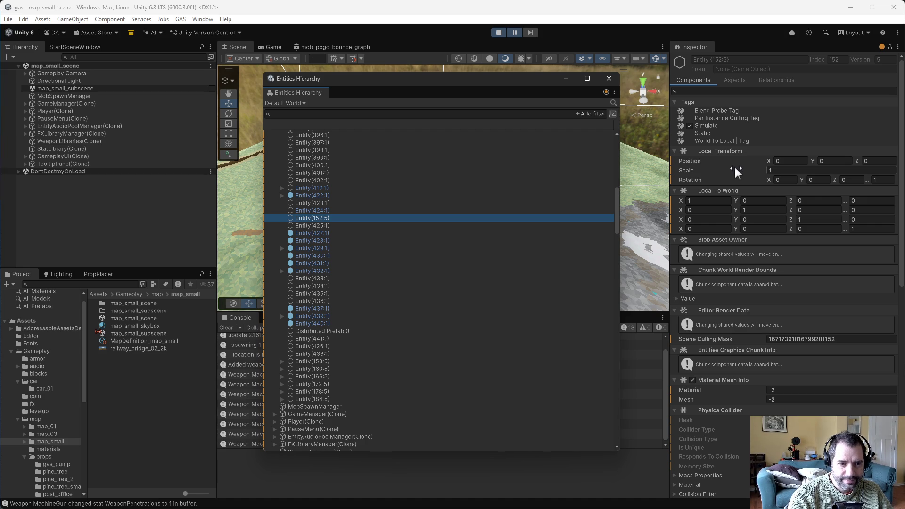
- Review Entity(152:5)'s components, reselecting it in the entities list
{"action": "scroll", "coordinate": [760, 324], "scroll_direction": "down", "scroll_amount": 10}
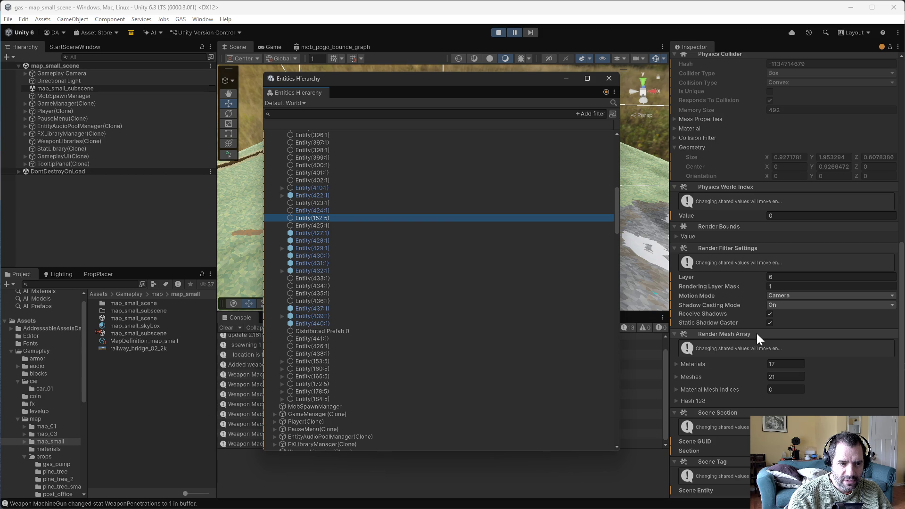
{"action": "scroll", "coordinate": [757, 332], "scroll_direction": "down", "scroll_amount": 2}
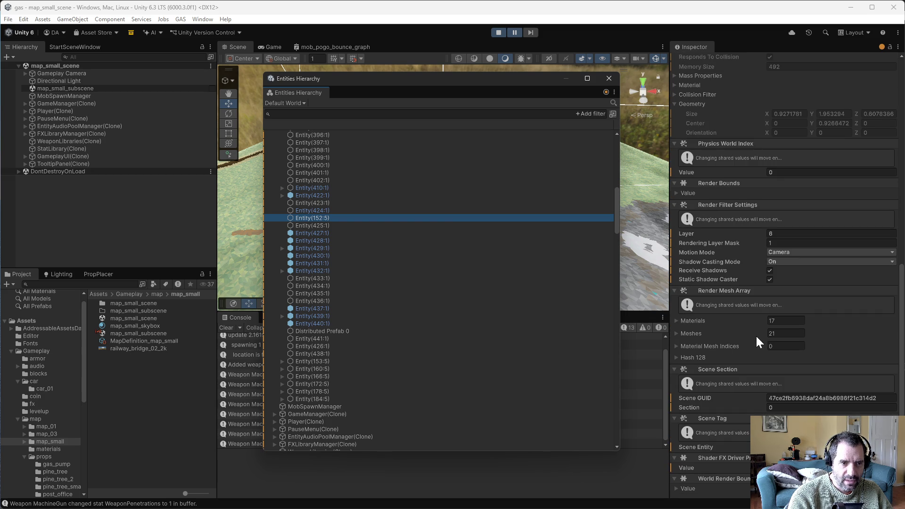
{"action": "scroll", "coordinate": [755, 335], "scroll_direction": "up", "scroll_amount": 5}
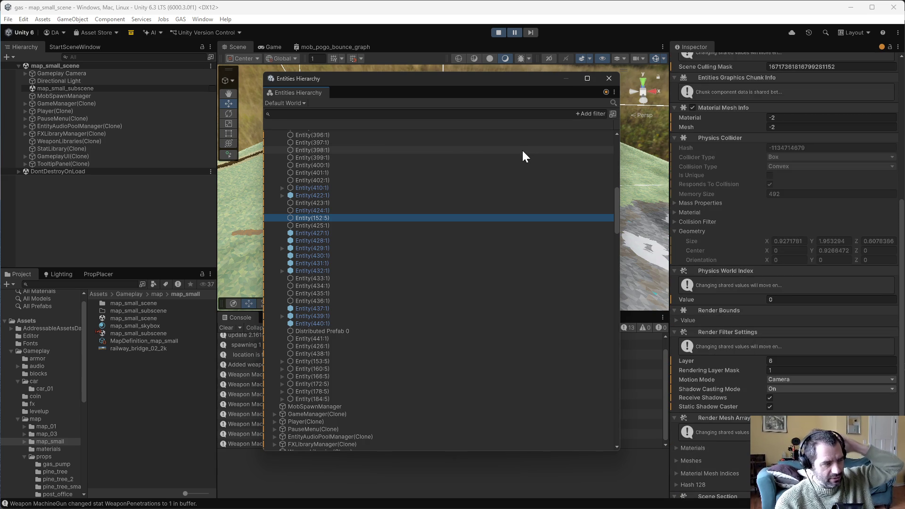
{"action": "left_click", "coordinate": [324, 217], "text": "ctrl"}
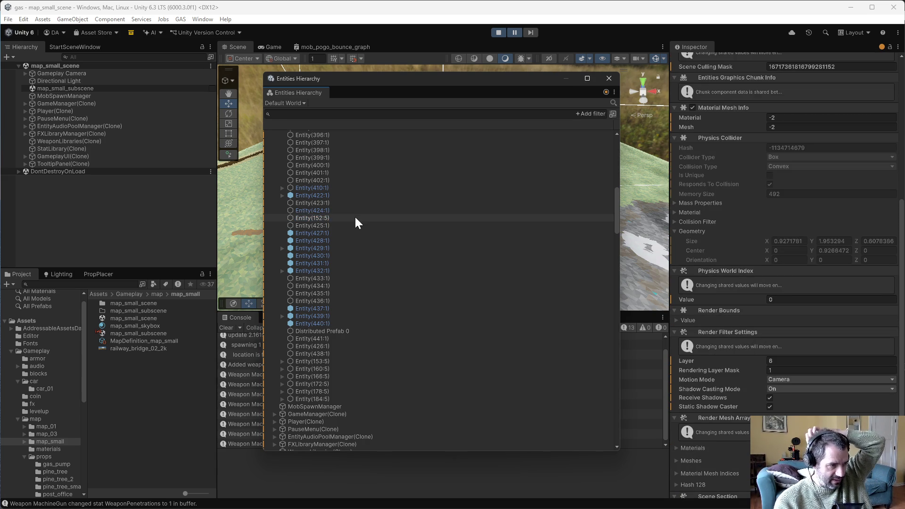
{"action": "left_click", "coordinate": [324, 218]}
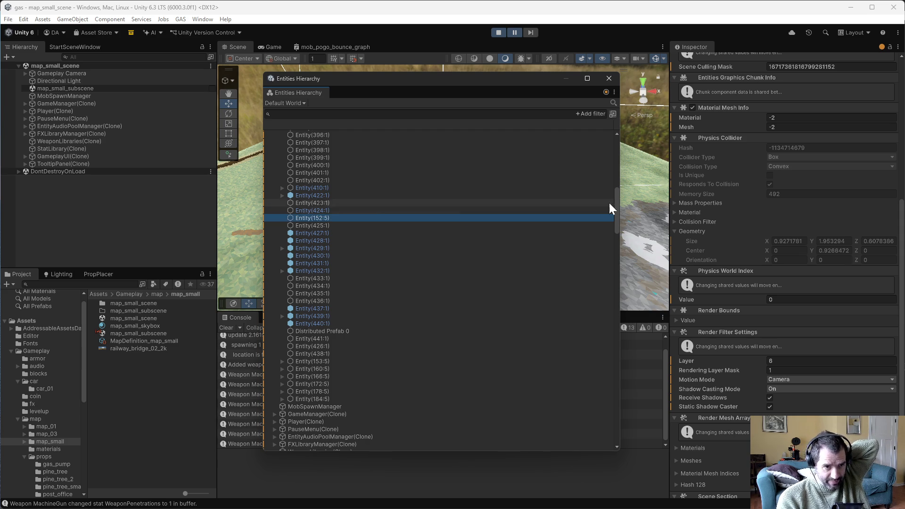
{"action": "scroll", "coordinate": [781, 245], "scroll_direction": "up", "scroll_amount": 6}
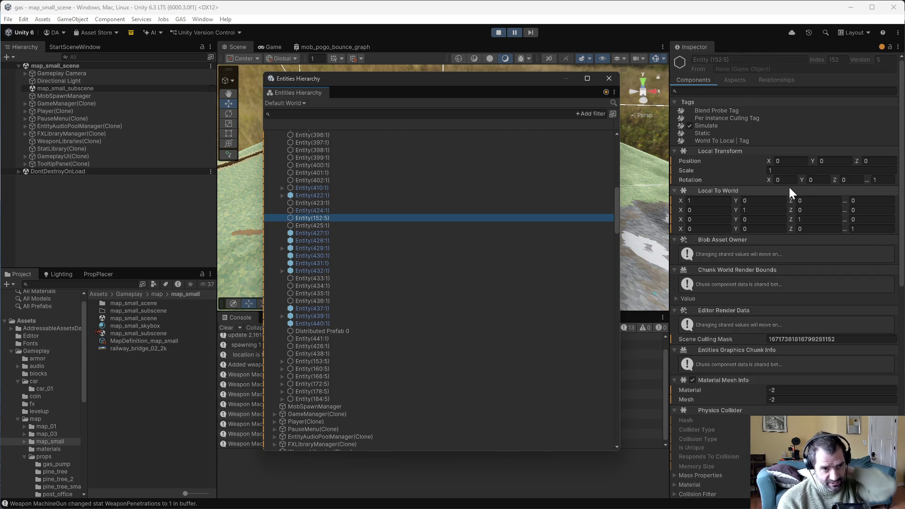
{"action": "scroll", "coordinate": [781, 211], "scroll_direction": "down", "scroll_amount": 10}
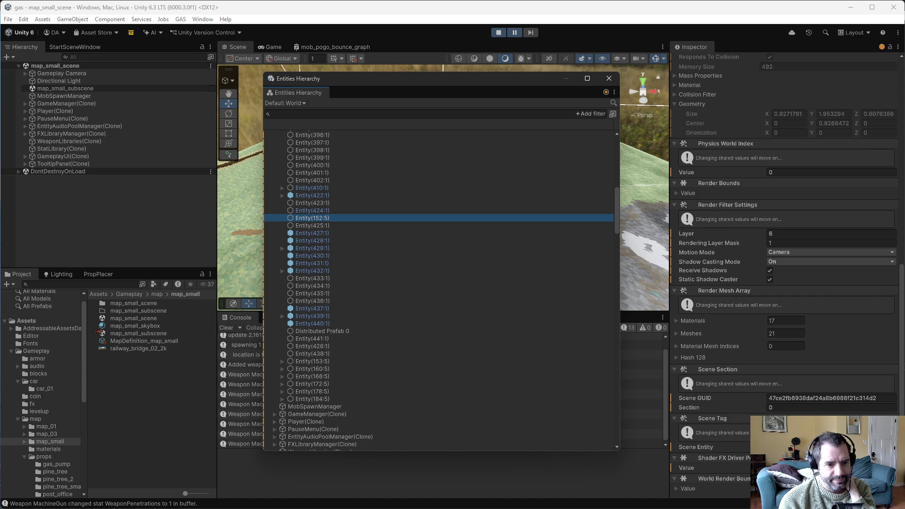
{"action": "scroll", "coordinate": [711, 439], "scroll_direction": "up", "scroll_amount": 1}
{"action": "scroll", "coordinate": [745, 269], "scroll_direction": "up", "scroll_amount": 8}
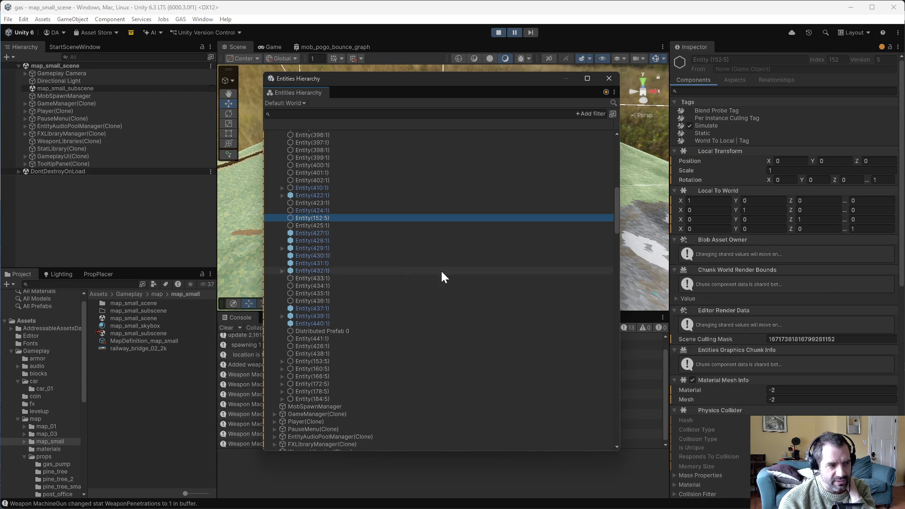
- Reselect Distributed Prefab 0, then stop play mode
{"action": "left_click", "coordinate": [335, 331]}
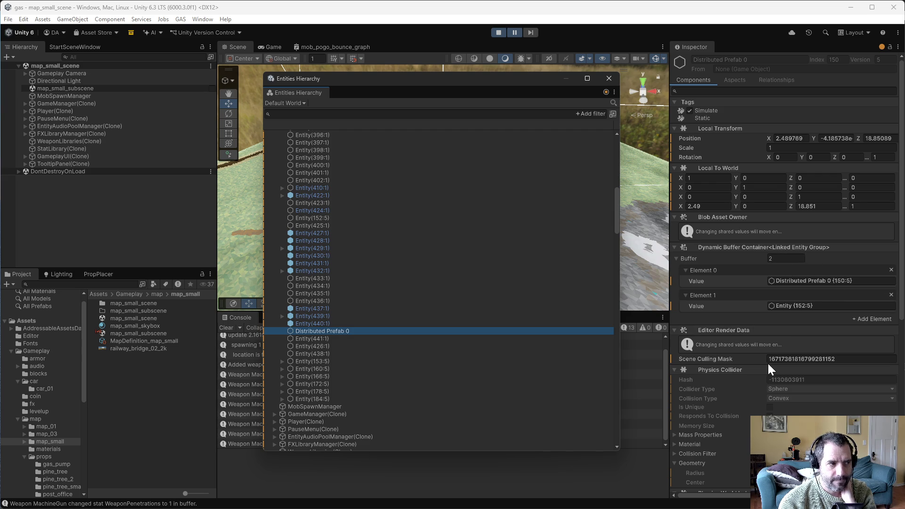
{"action": "mouse_move", "coordinate": [454, 77]}
{"action": "left_mouse_down"}
{"action": "mouse_move", "coordinate": [505, 275]}
{"action": "mouse_move", "coordinate": [451, 78]}
{"action": "left_mouse_up"}
{"action": "scroll", "coordinate": [442, 338], "scroll_direction": "up", "scroll_amount": 10}
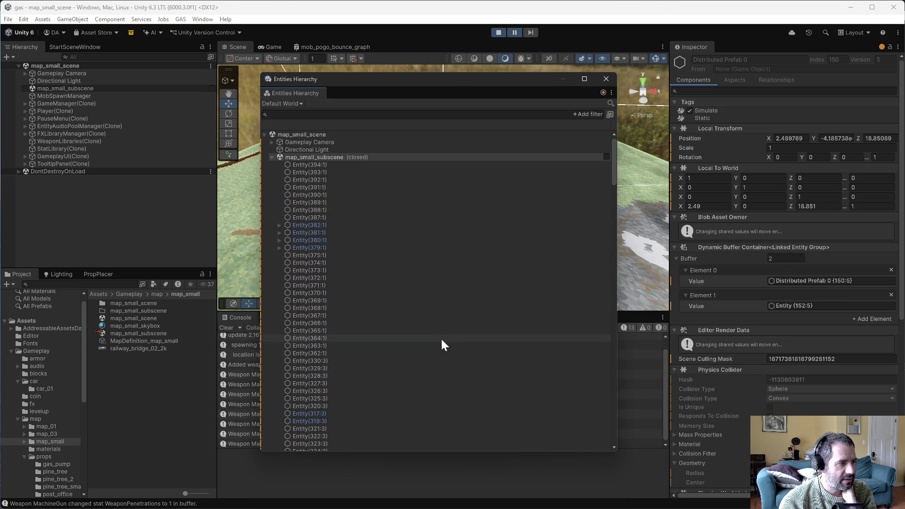
{"action": "left_click", "coordinate": [496, 30]}
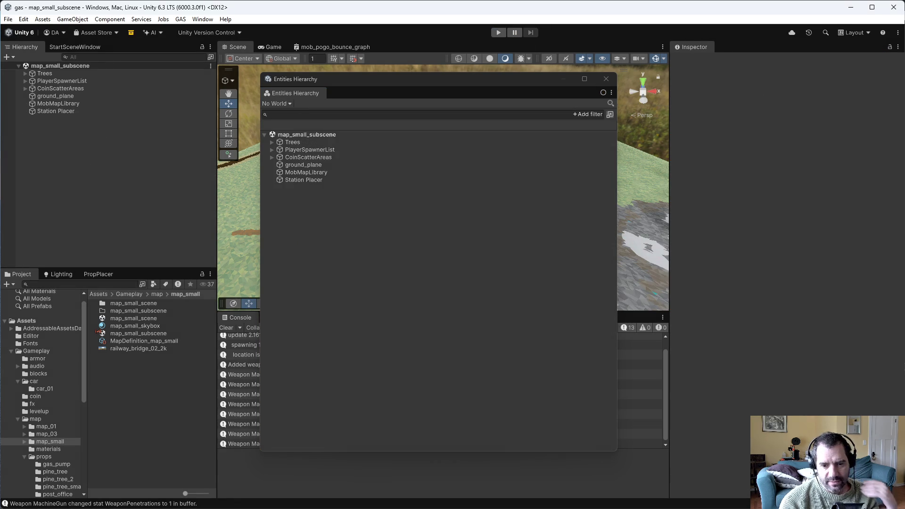
- Switch Emacs to the CoinScatterSystem.cs buffer
{"action": "key", "text": "alt+Tab"}
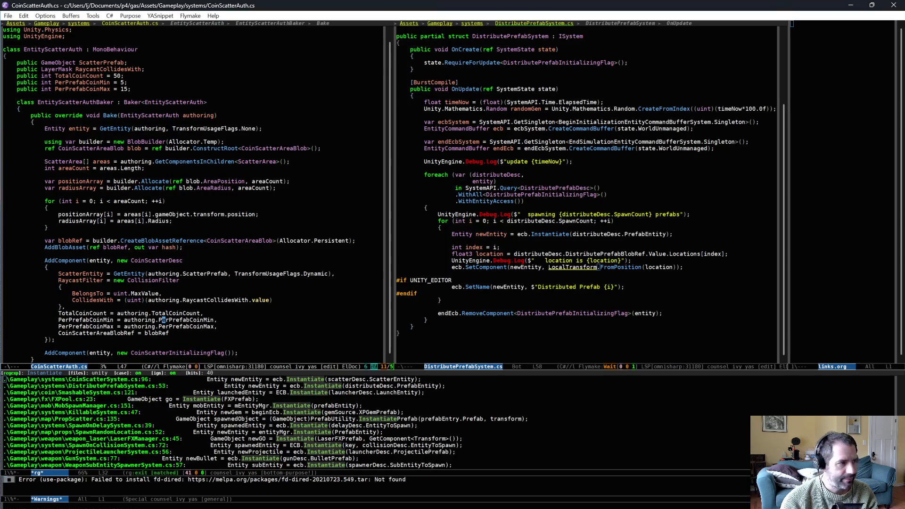
{"action": "scroll", "coordinate": [189, 265], "scroll_direction": "down", "scroll_amount": 1}
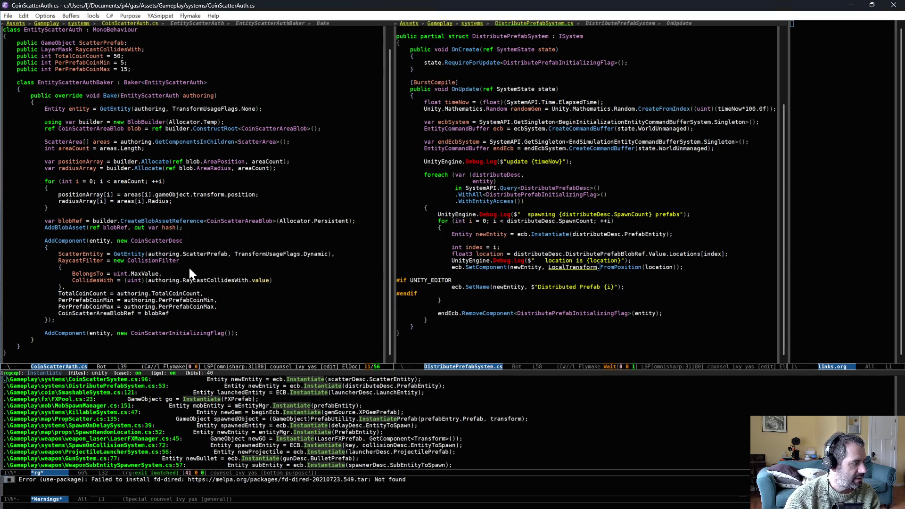
{"action": "key", "text": "ctrl+x"}
{"action": "type", "text": "bcoi"}
{"action": "key", "text": "Down"}
{"action": "key", "text": "Return"}
{"action": "scroll", "coordinate": [193, 291], "scroll_direction": "down", "scroll_amount": 5}
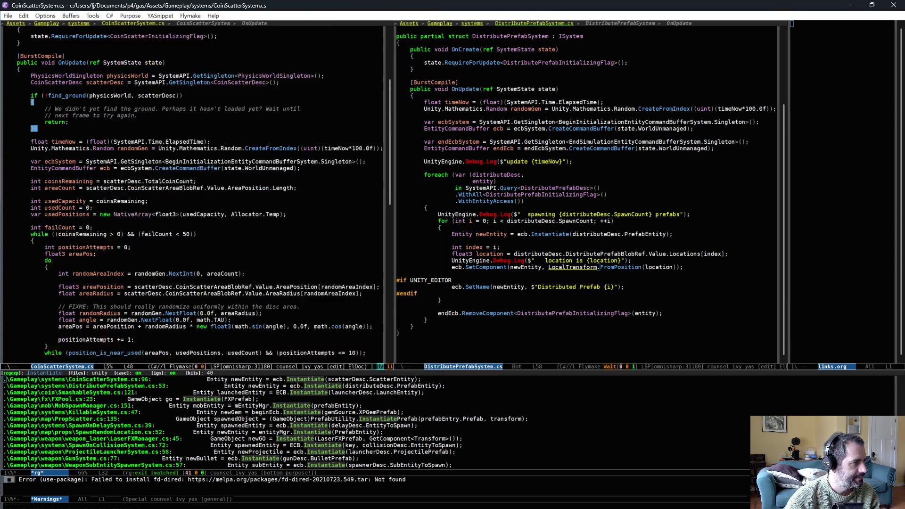
{"action": "scroll", "coordinate": [193, 287], "scroll_direction": "down", "scroll_amount": 2}
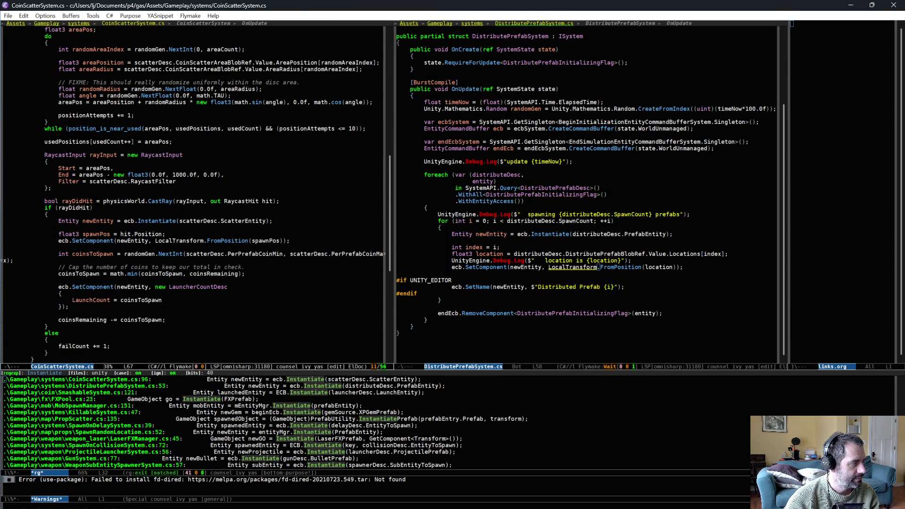
- Add an #if UNITY_EDITOR … #endif block after the newEntity Instantiate line
{"action": "left_click", "coordinate": [111, 224]}
{"action": "key", "text": "Return"}
{"action": "type", "text": "#if"}
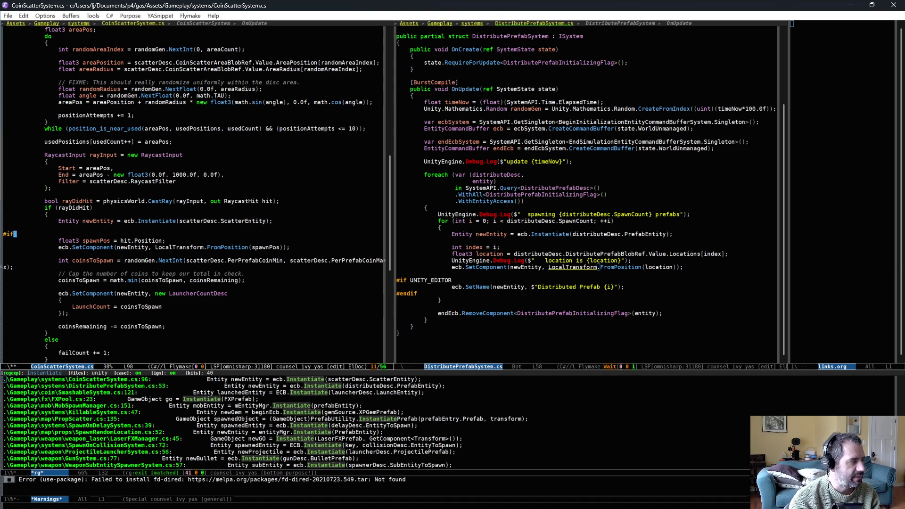
{"action": "type", "text": " UNITY_EDITOR"}
{"action": "key", "text": "Return"}
{"action": "type", "text": "#endif"}
{"action": "key", "text": "ctrl+a"}
{"action": "key", "text": "Tab"}
{"action": "key", "text": "End"}
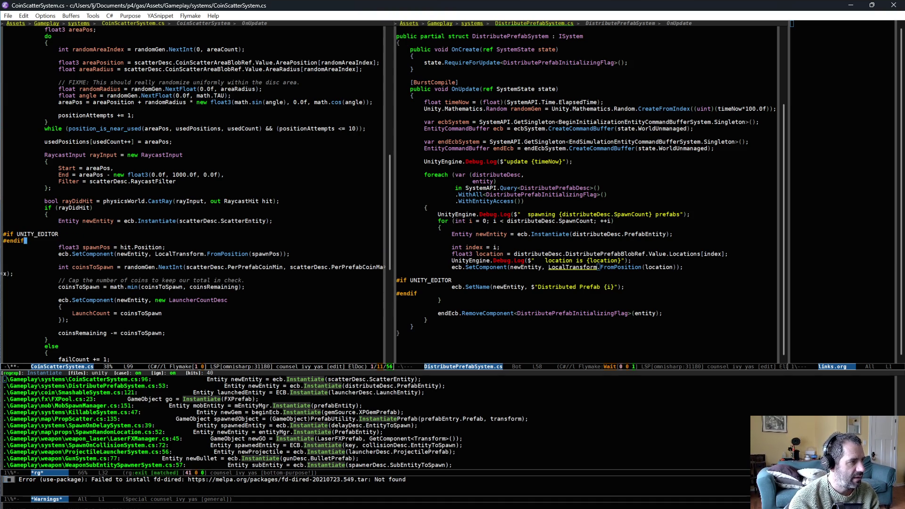
{"action": "key", "text": "Return"}
{"action": "key", "text": "Up"}
{"action": "key", "text": "Up"}
{"action": "key", "text": "Return"}
- Insert ecb.SetName(newEntity, "CoinBox {coinsRemaining}"); inside the block and save the file
{"action": "type", "text": "ecb,."}
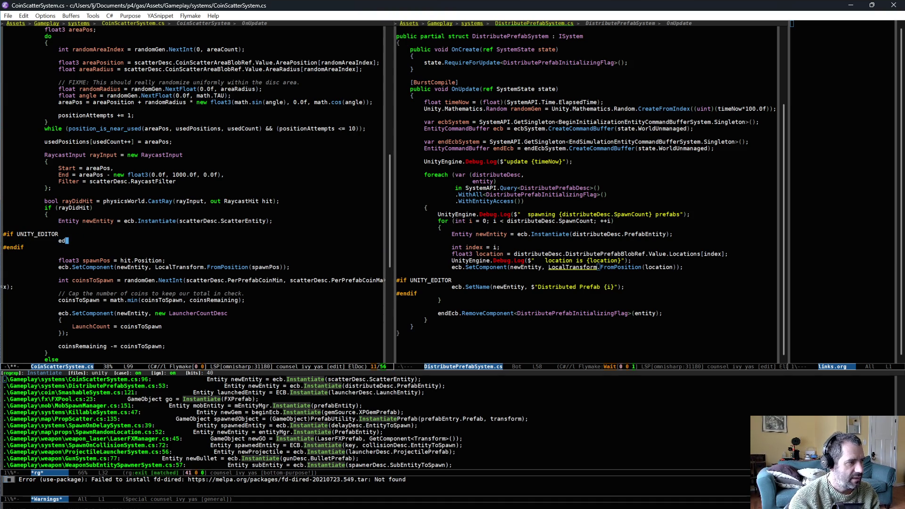
{"action": "key", "text": "BackSpace"}
{"action": "key", "text": "BackSpace"}
{"action": "type", "text": ".SetN"}
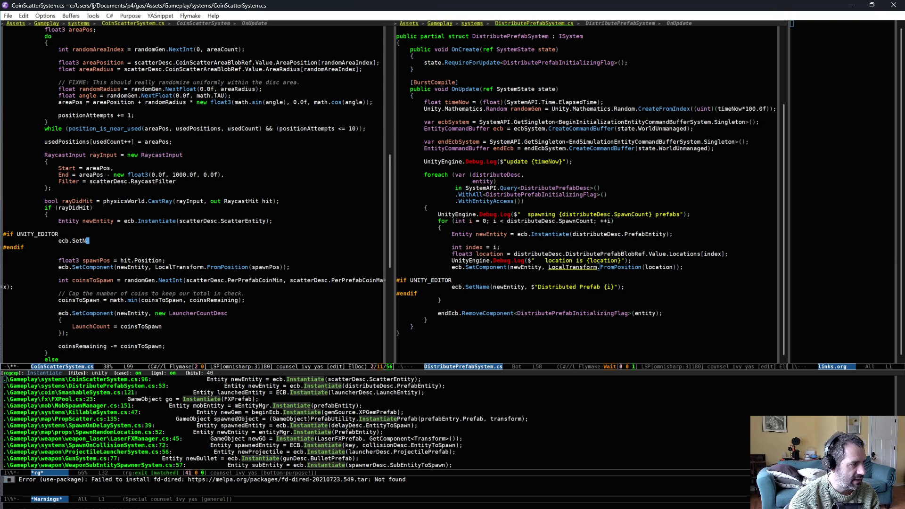
{"action": "type", "text": "ame(newEntity, \"Coi"}
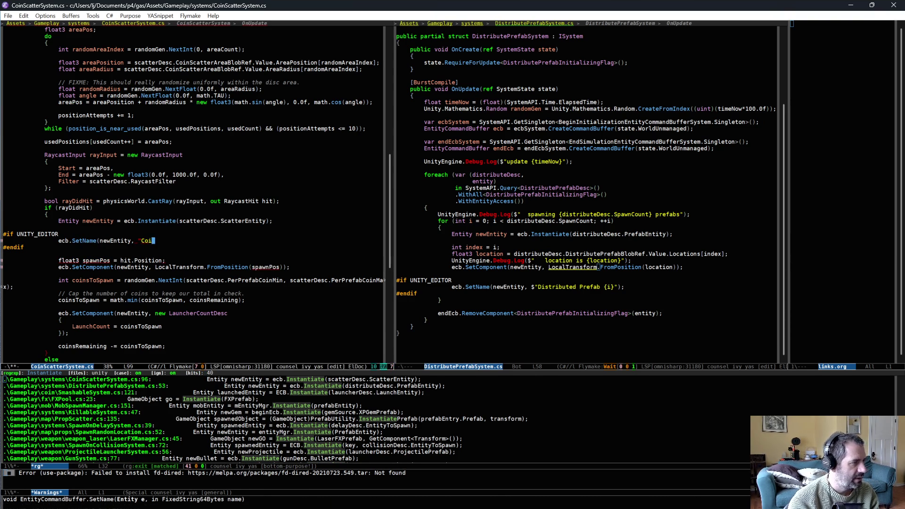
{"action": "type", "text": "n"}
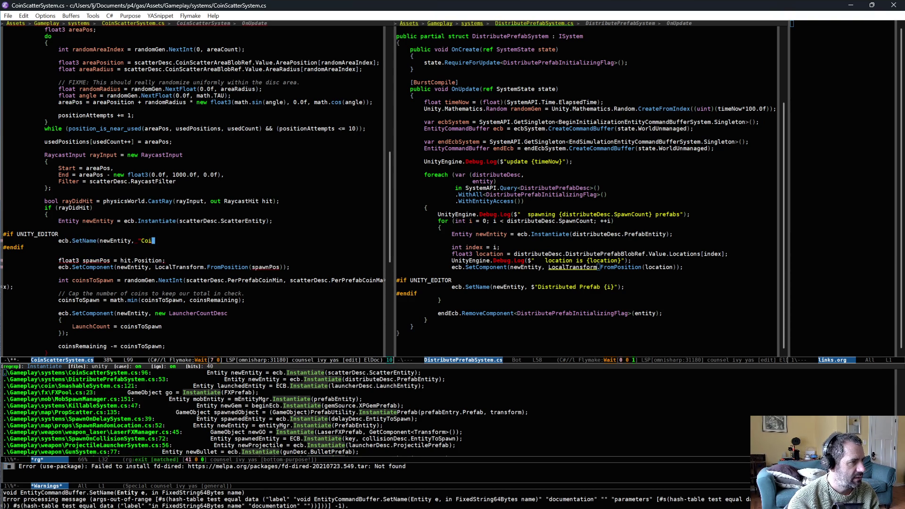
{"action": "type", "text": "Box {"}
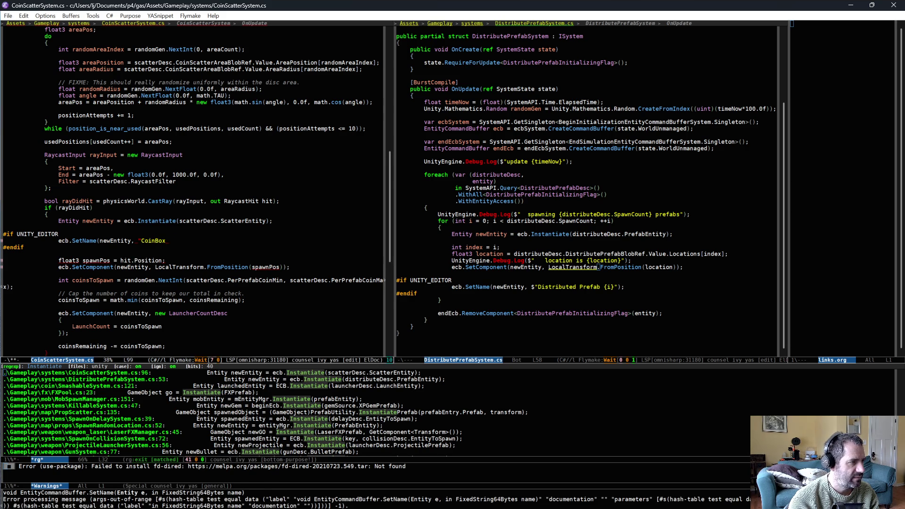
{"action": "scroll", "coordinate": [193, 189], "scroll_direction": "up", "scroll_amount": 3}
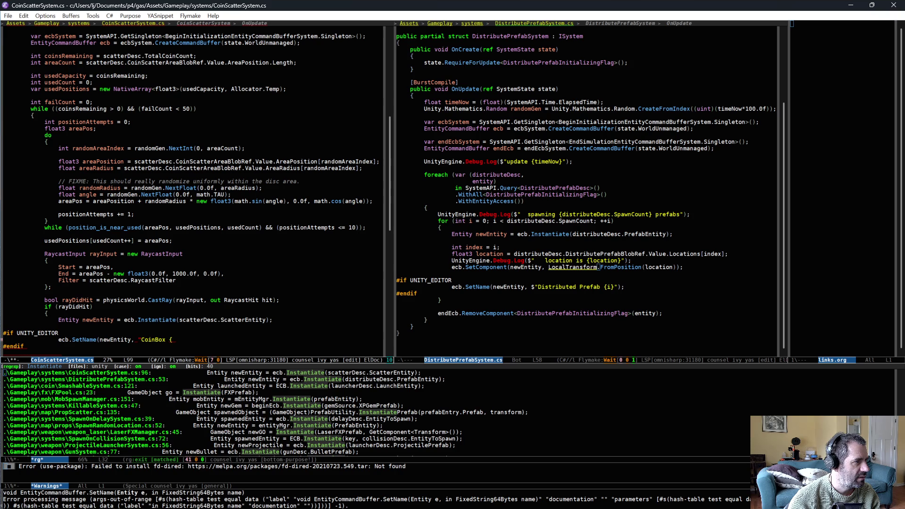
{"action": "scroll", "coordinate": [139, 292], "scroll_direction": "down", "scroll_amount": 4}
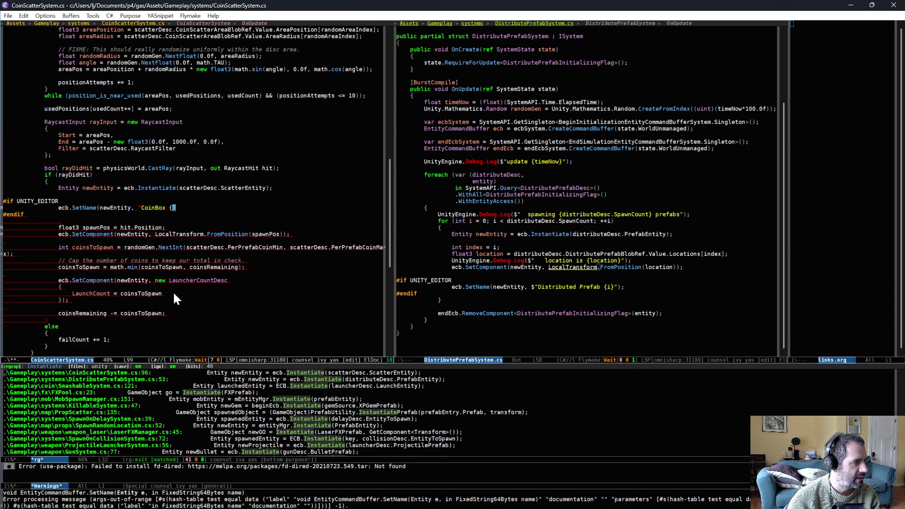
{"action": "type", "text": "coinsRemaining}\");"}
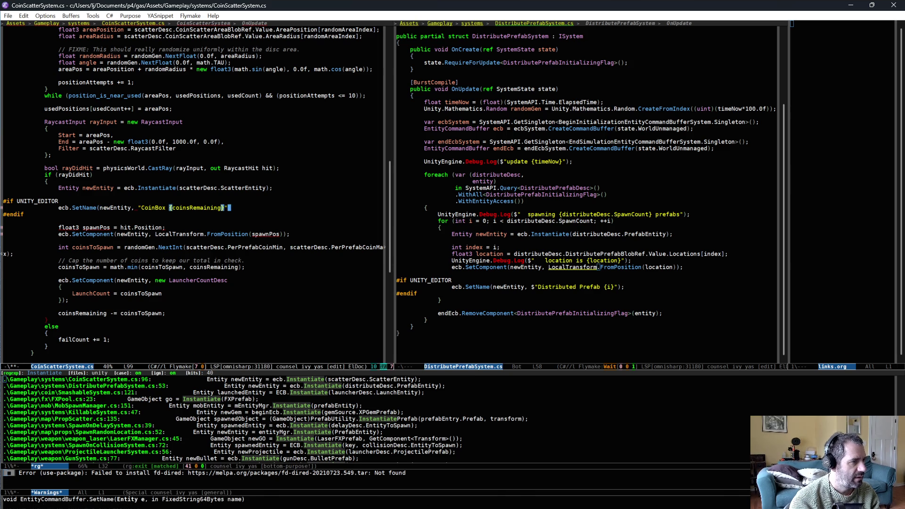
{"action": "key", "text": "ctrl+x"}
{"action": "key", "text": "ctrl+s"}
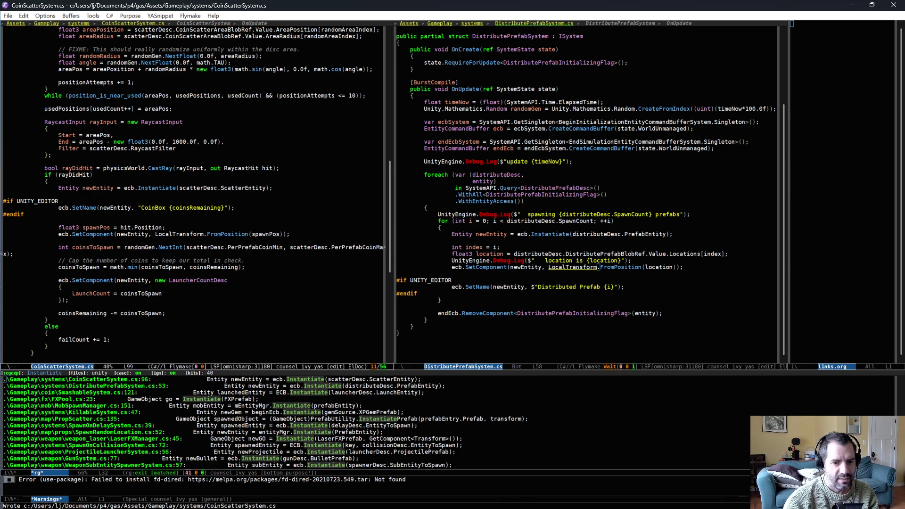
{"action": "key", "text": "alt+Tab"}
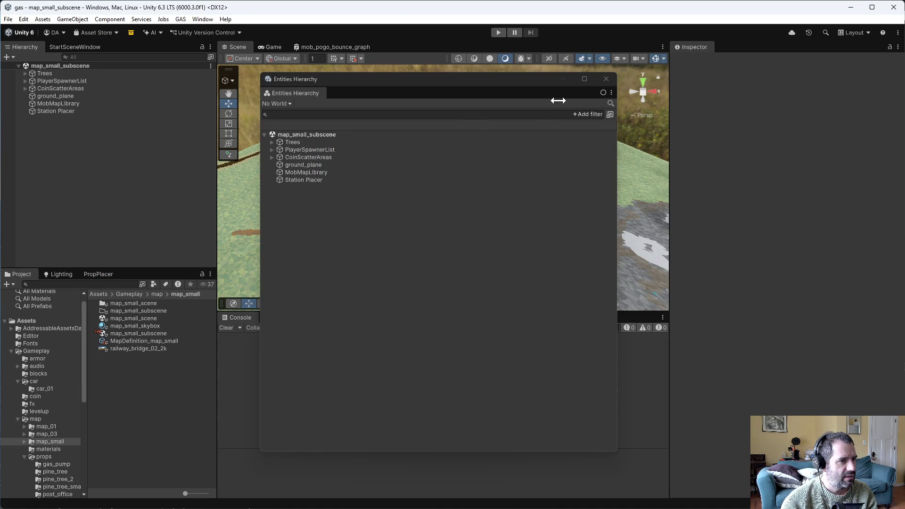
- Close the Entities Hierarchy, run Small Map with Car #1, and return to Emacs
{"action": "left_click", "coordinate": [605, 79]}
{"action": "left_click", "coordinate": [496, 34]}
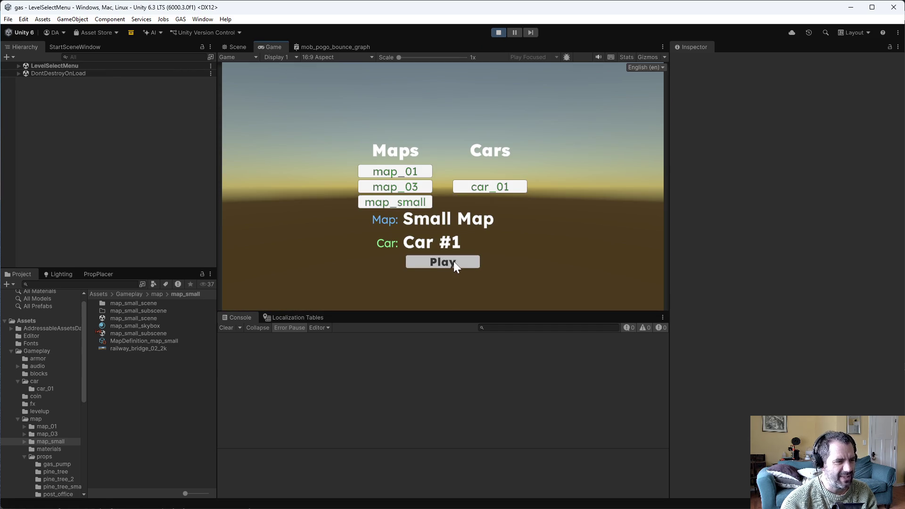
{"action": "left_click", "coordinate": [453, 261]}
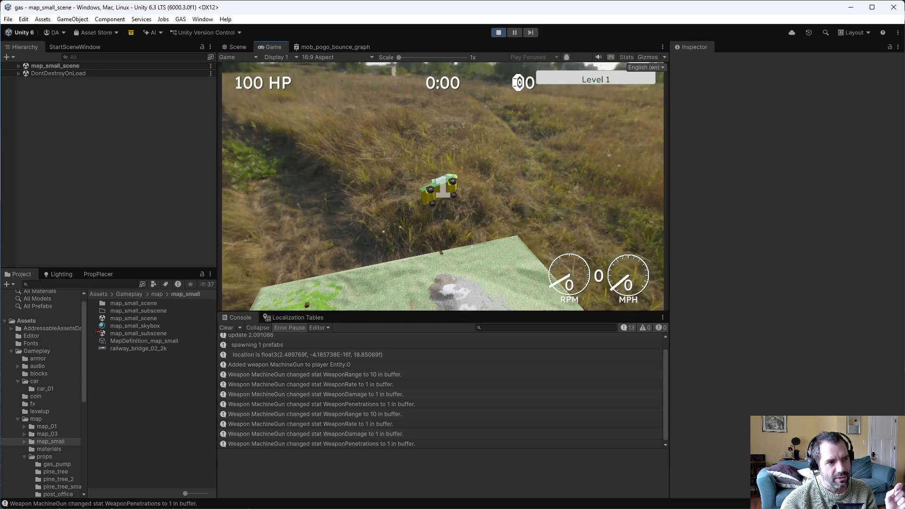
{"action": "key", "text": "alt+Tab"}
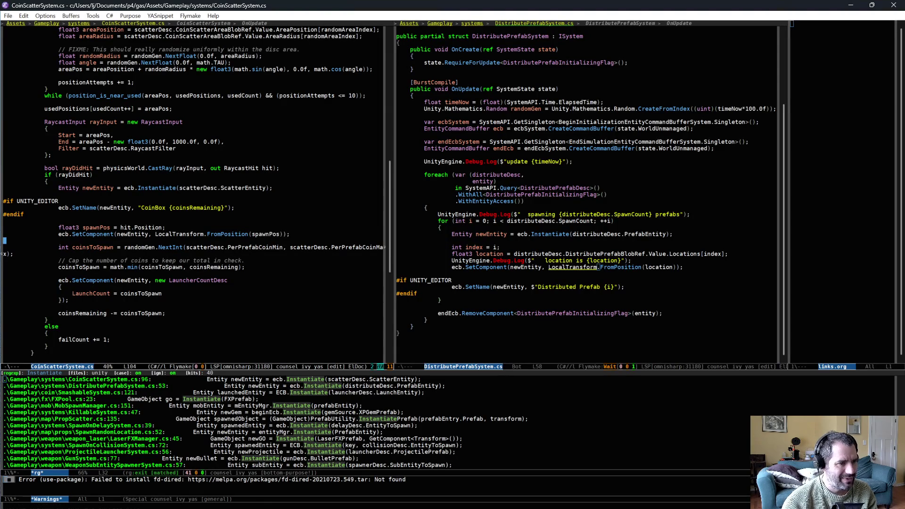
- Move between the DistributePrefabSystem.cs and CoinScatterSystem.cs panes, then pause the game in Unity
{"action": "left_click", "coordinate": [93, 233]}
{"action": "left_click", "coordinate": [480, 267]}
{"action": "left_click", "coordinate": [125, 227]}
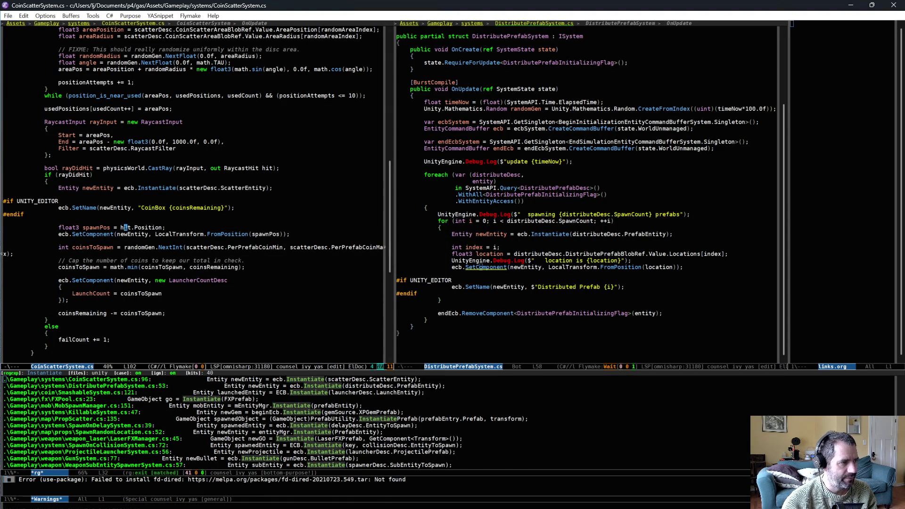
{"action": "left_click", "coordinate": [523, 271]}
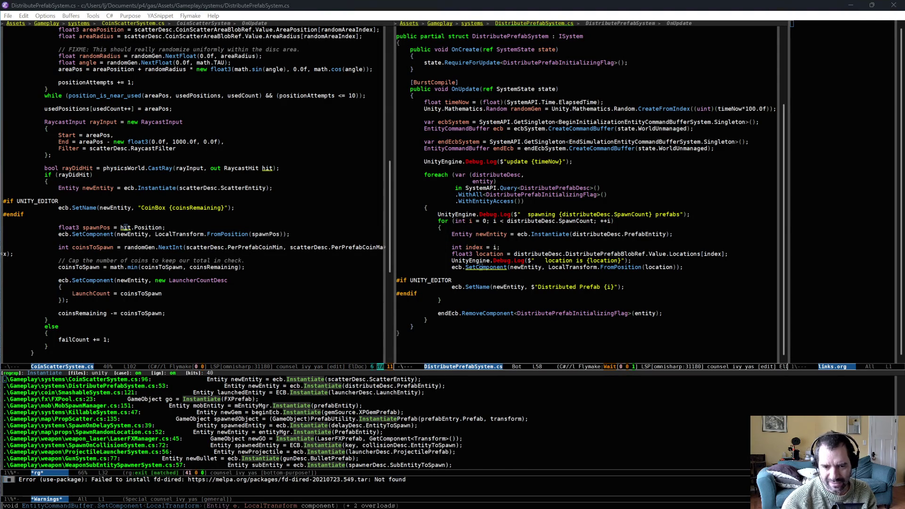
{"action": "key", "text": "alt+Tab"}
{"action": "left_click", "coordinate": [514, 32]}
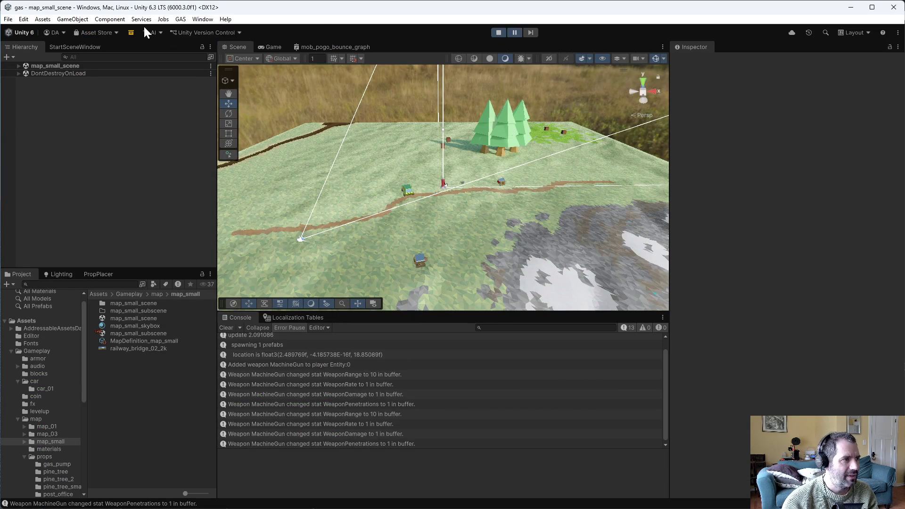
- Open the Entities Hierarchy and inspect the Cube and CoinBox {coinsRemaining} entities
{"action": "left_click", "coordinate": [203, 19]}
{"action": "mouse_move", "coordinate": [273, 171]}
{"action": "left_click", "coordinate": [355, 164]}
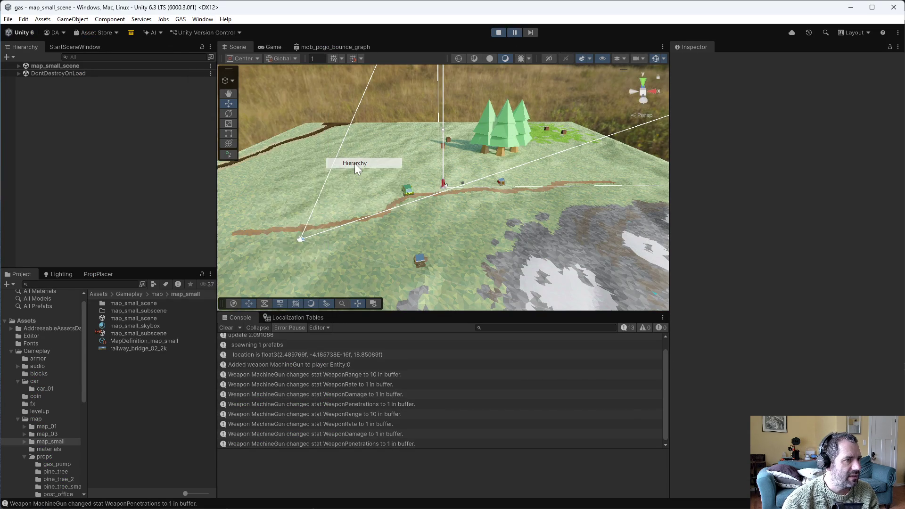
{"action": "scroll", "coordinate": [471, 311], "scroll_direction": "down", "scroll_amount": 10}
{"action": "scroll", "coordinate": [465, 329], "scroll_direction": "down", "scroll_amount": 4}
{"action": "left_click", "coordinate": [290, 300]}
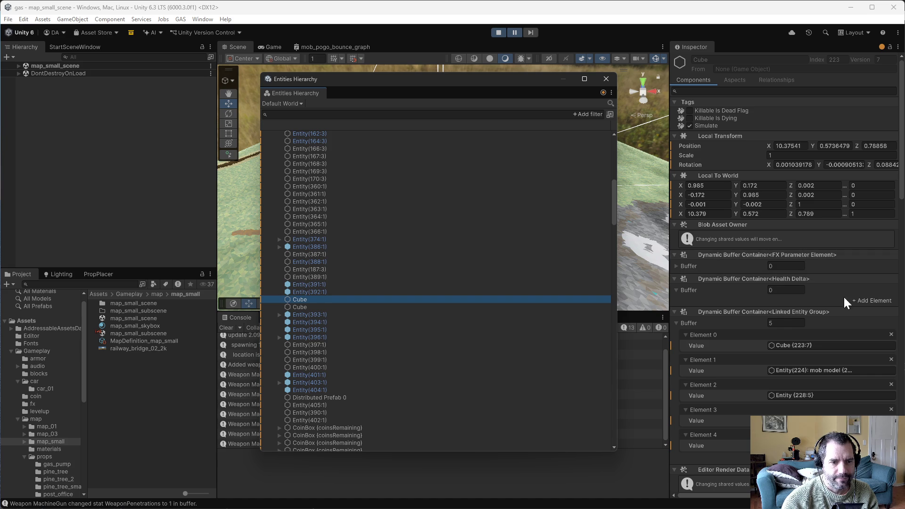
{"action": "scroll", "coordinate": [843, 329], "scroll_direction": "down", "scroll_amount": 3}
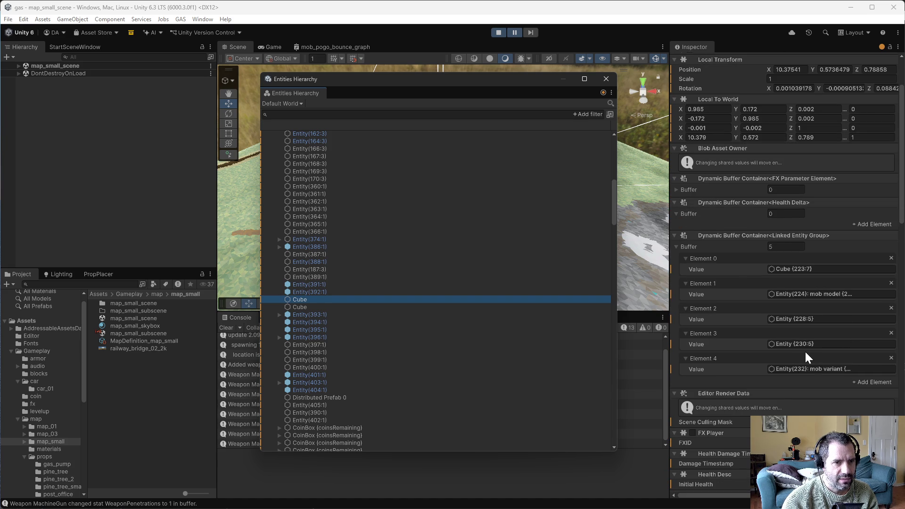
{"action": "scroll", "coordinate": [804, 350], "scroll_direction": "up", "scroll_amount": 3}
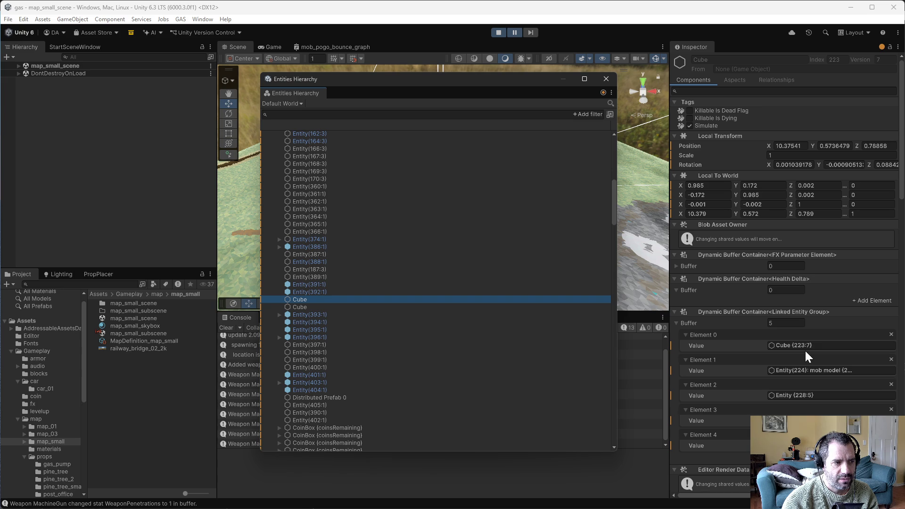
{"action": "mouse_move", "coordinate": [536, 74]}
{"action": "left_mouse_down"}
{"action": "mouse_move", "coordinate": [536, 294]}
{"action": "mouse_move", "coordinate": [533, 97]}
{"action": "left_mouse_up"}
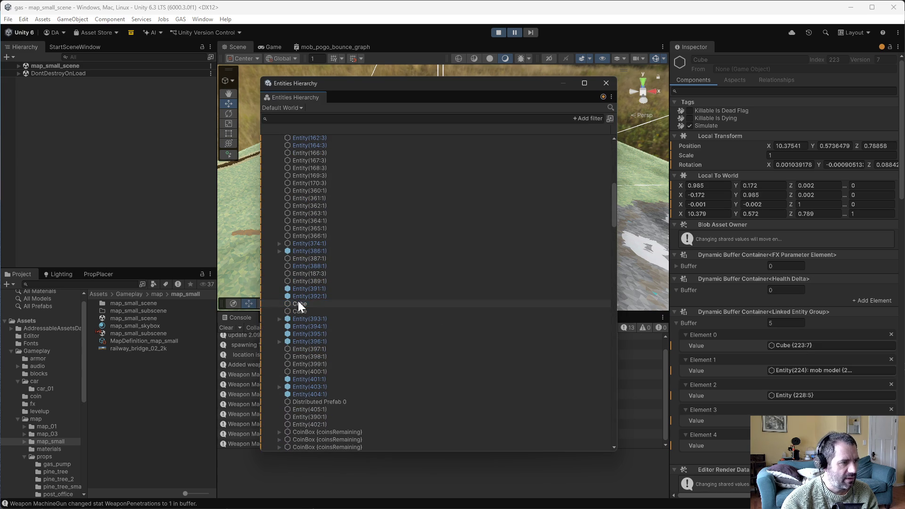
{"action": "left_click", "coordinate": [317, 307]}
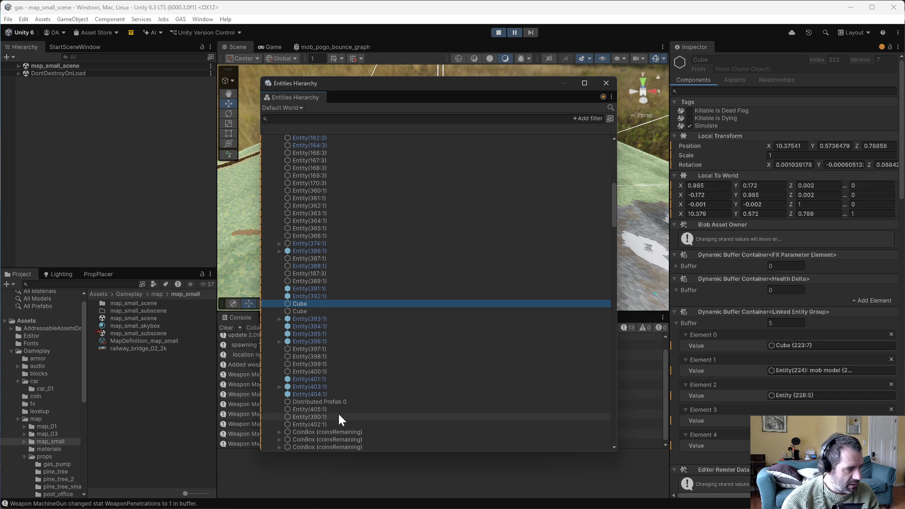
{"action": "scroll", "coordinate": [338, 413], "scroll_direction": "down", "scroll_amount": 5}
{"action": "left_click", "coordinate": [310, 305]}
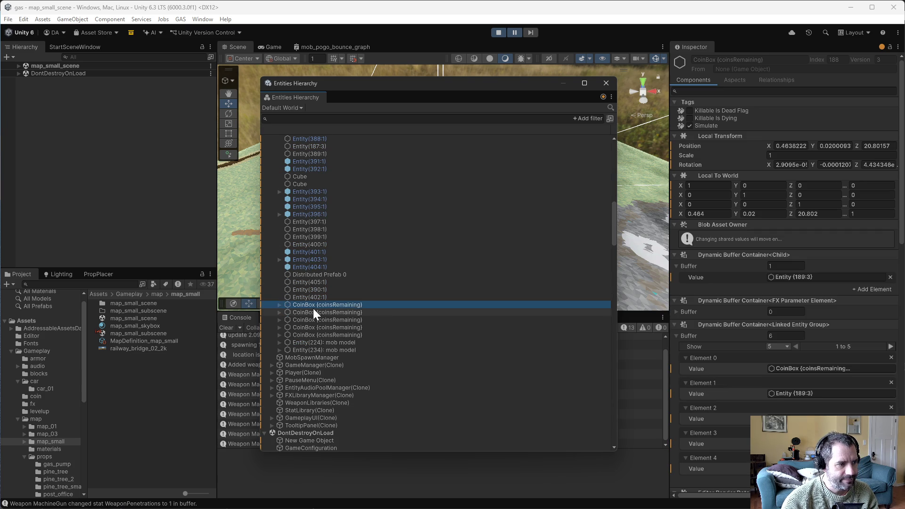
- Check CoinScatterSystem.cs in Emacs, then expand a CoinBox entity to reveal Entity(189:3)
{"action": "key", "text": "alt+Tab"}
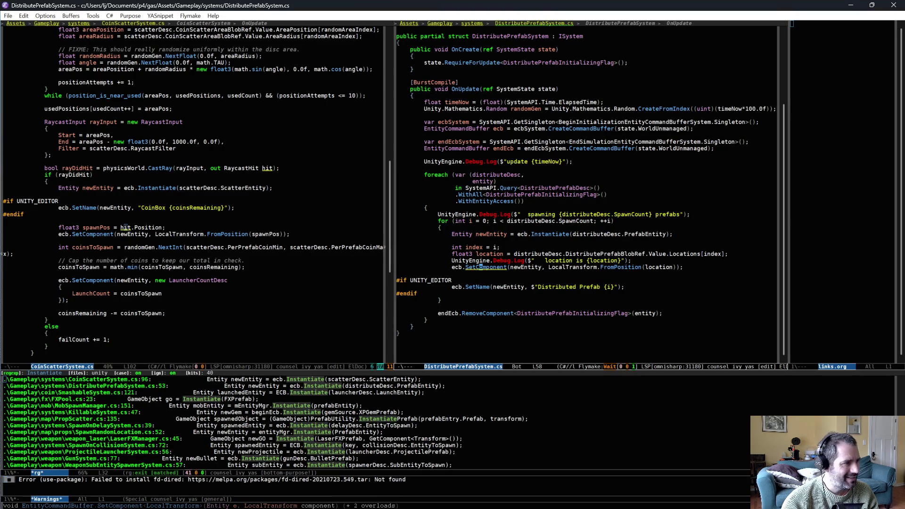
{"action": "left_click", "coordinate": [221, 208]}
{"action": "key", "text": "alt+Tab"}
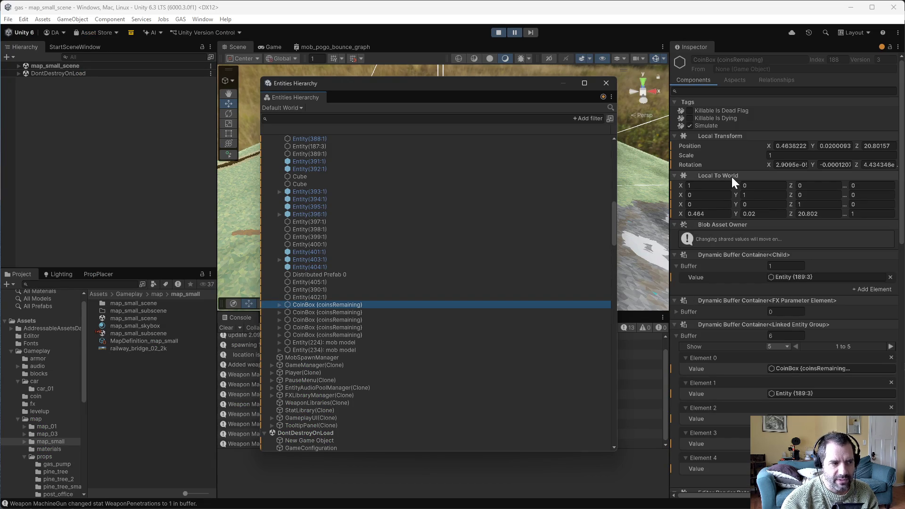
{"action": "left_click", "coordinate": [280, 305]}
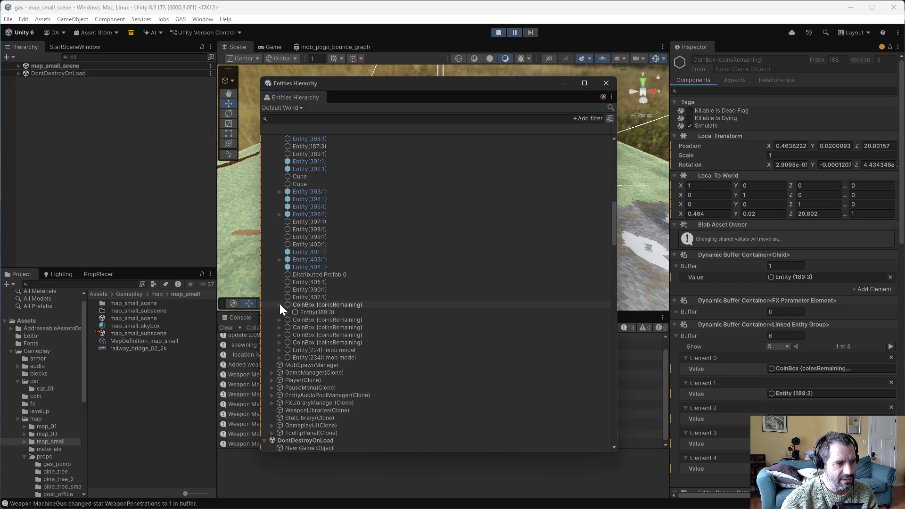
- Inspect Entity(189:3), its children Entity(190:3) and Entity(194:3), and the CoinBox entity
{"action": "left_click", "coordinate": [288, 311]}
{"action": "left_click", "coordinate": [302, 312]}
{"action": "left_click", "coordinate": [306, 311]}
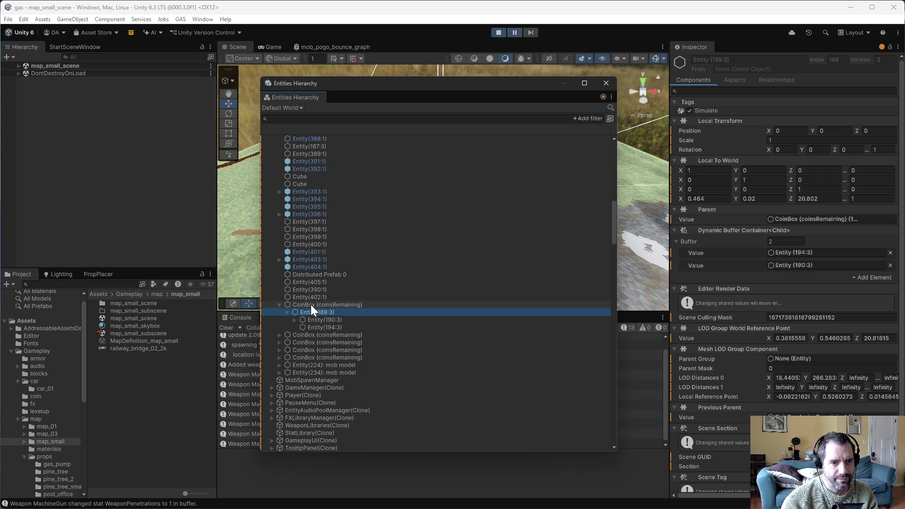
{"action": "left_click", "coordinate": [292, 313]}
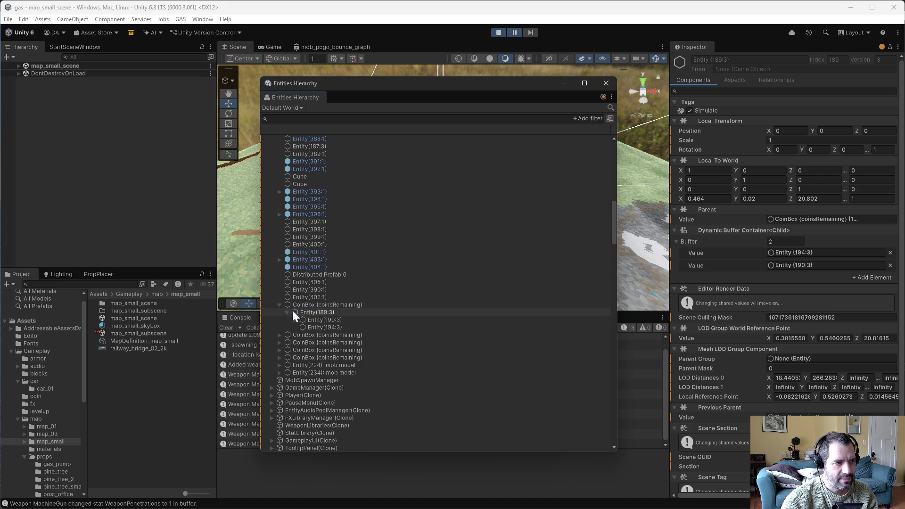
{"action": "left_click", "coordinate": [298, 305]}
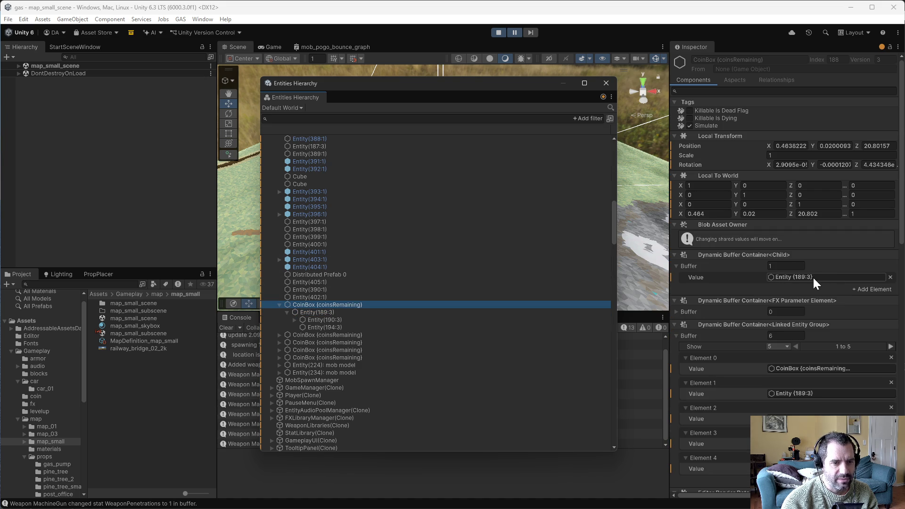
{"action": "left_click", "coordinate": [345, 319]}
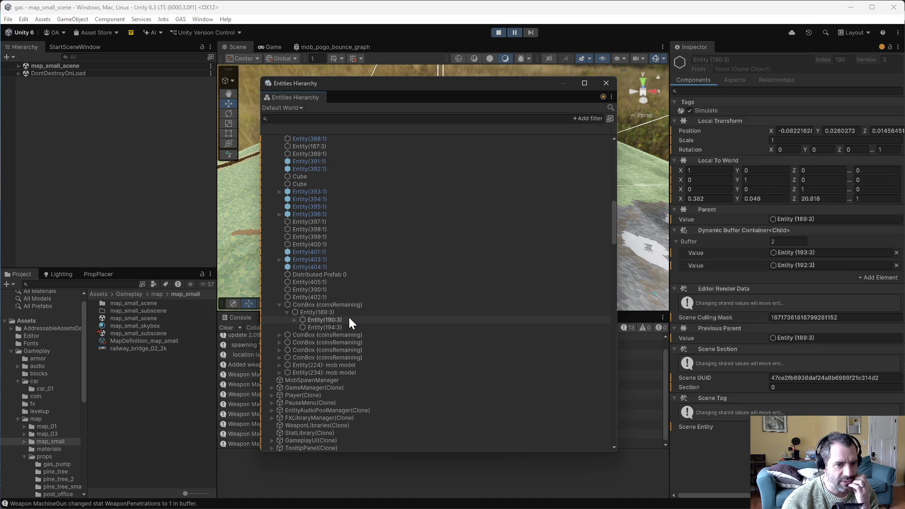
{"action": "left_click", "coordinate": [351, 327]}
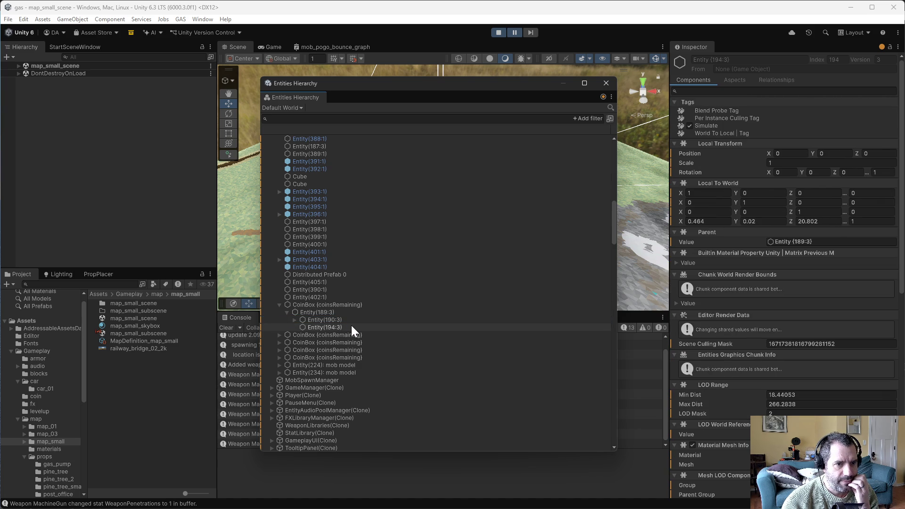
{"action": "left_click", "coordinate": [345, 326]}
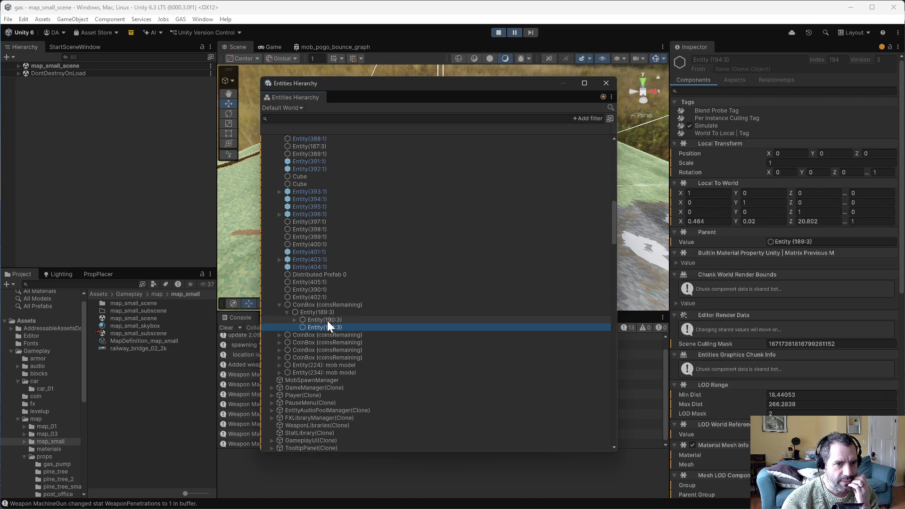
{"action": "left_click", "coordinate": [327, 320]}
{"action": "left_click", "coordinate": [325, 312]}
{"action": "left_click", "coordinate": [326, 304]}
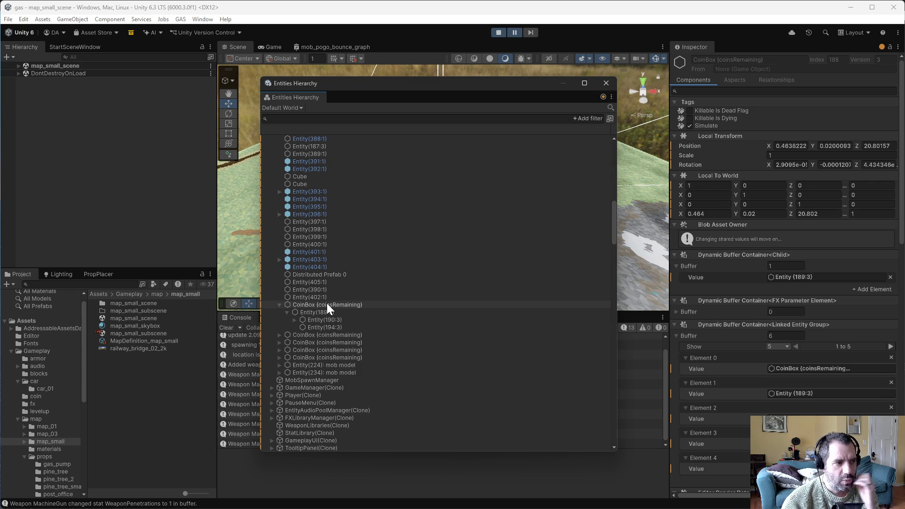
- Inspect Distributed Prefab 0, close the Entities Hierarchy, and stop play mode
{"action": "left_click", "coordinate": [342, 275]}
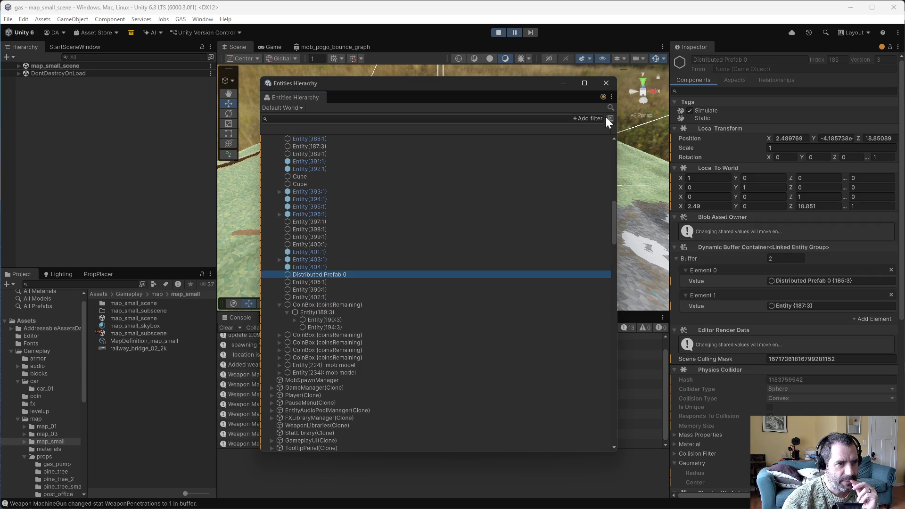
{"action": "left_click", "coordinate": [606, 83]}
{"action": "left_click", "coordinate": [498, 32]}
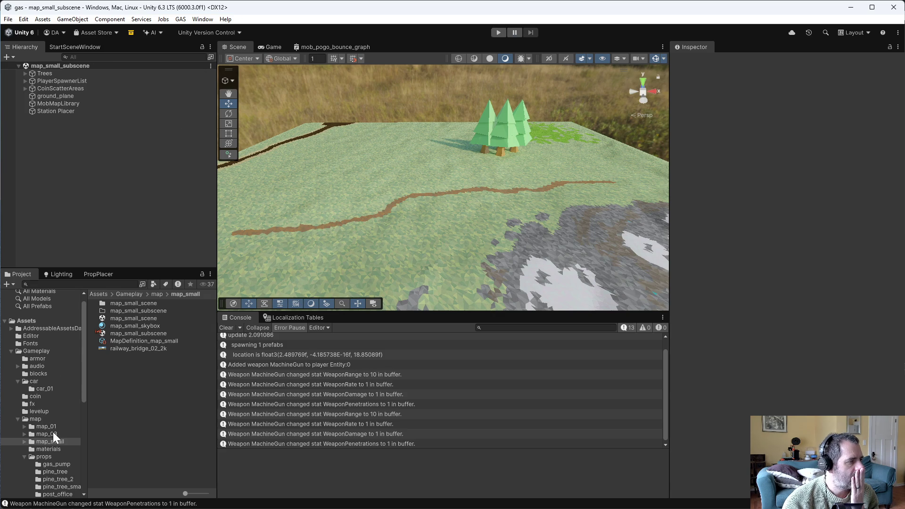
- Open the wooden_box prefab from the props/wooden_box folder
{"action": "scroll", "coordinate": [55, 436], "scroll_direction": "down", "scroll_amount": 5}
{"action": "left_click", "coordinate": [48, 383]}
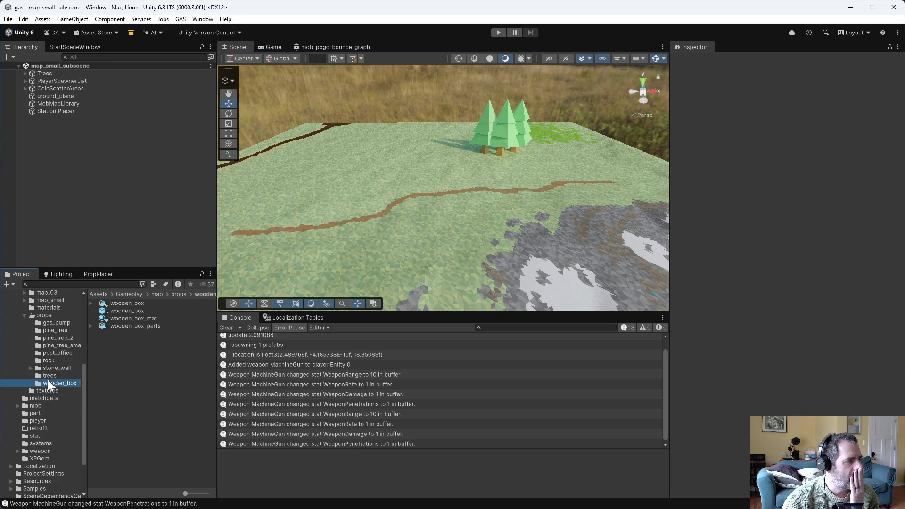
{"action": "double_click", "coordinate": [143, 311]}
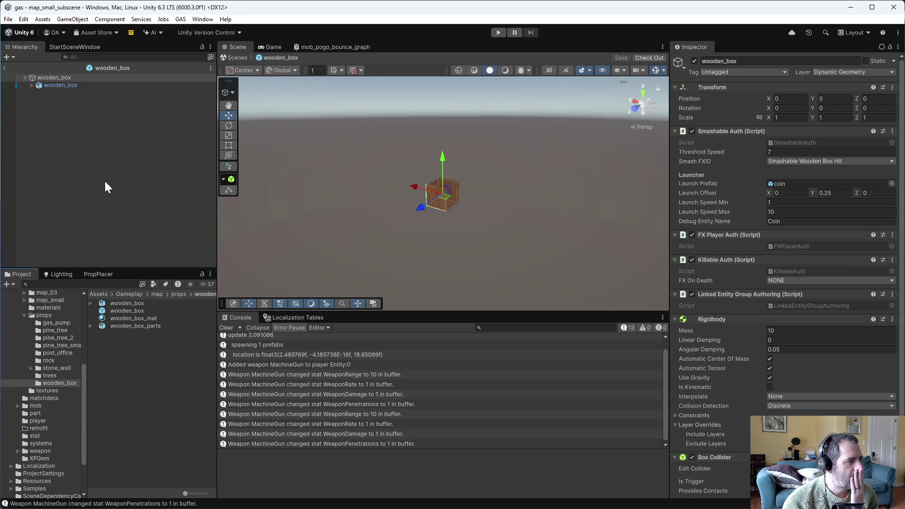
- Inspect the root wooden_box's components and the child wooden_box's LOD meshes
{"action": "left_click", "coordinate": [70, 79]}
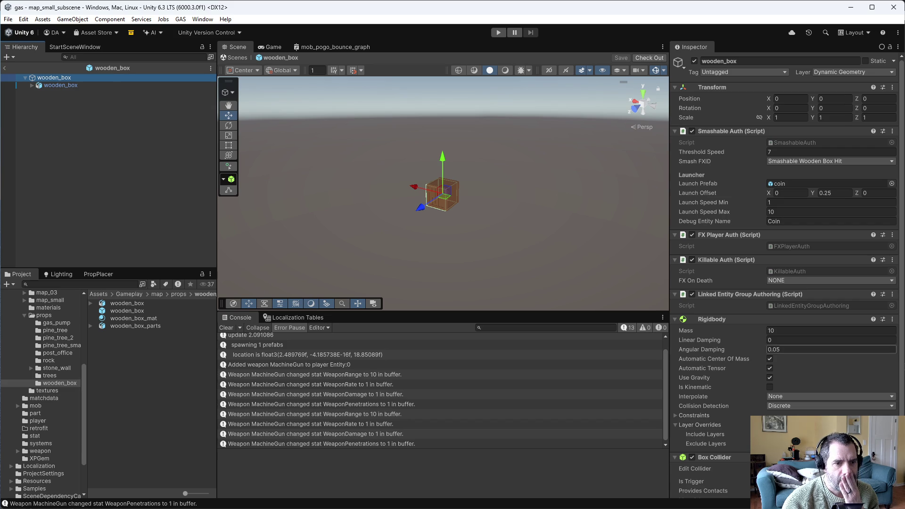
{"action": "scroll", "coordinate": [740, 370], "scroll_direction": "down", "scroll_amount": 4}
{"action": "scroll", "coordinate": [743, 377], "scroll_direction": "up", "scroll_amount": 4}
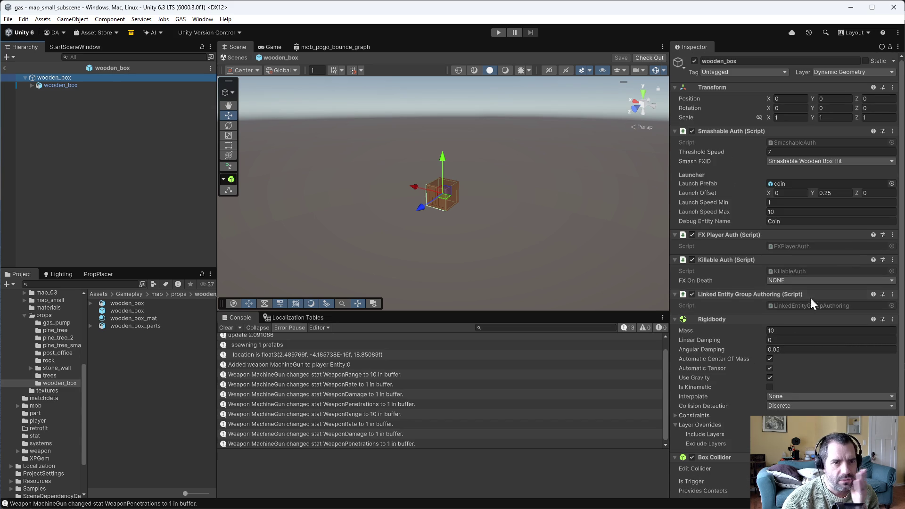
{"action": "left_click", "coordinate": [73, 86]}
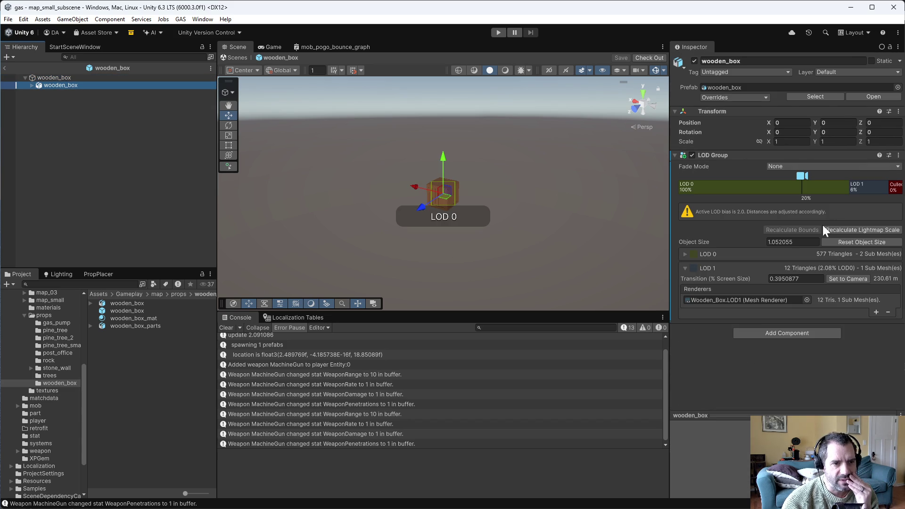
{"action": "mouse_move", "coordinate": [715, 241]}
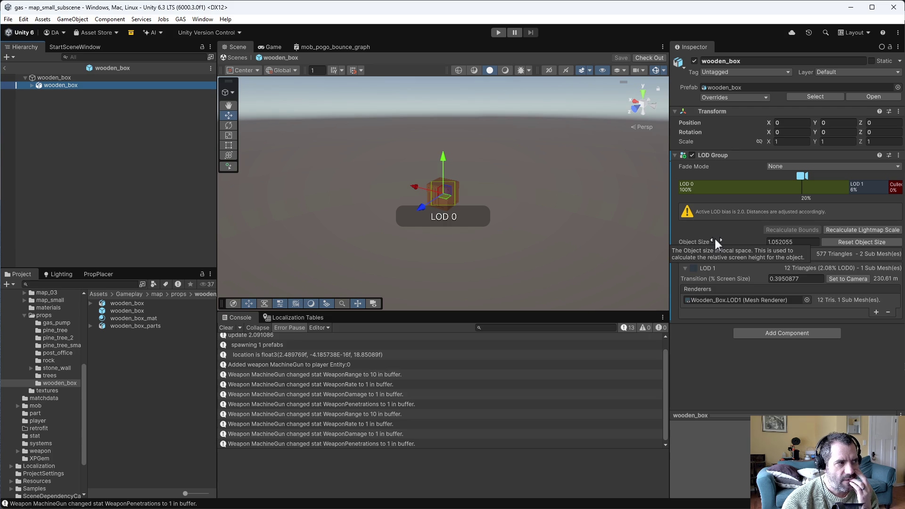
{"action": "left_click", "coordinate": [32, 85]}
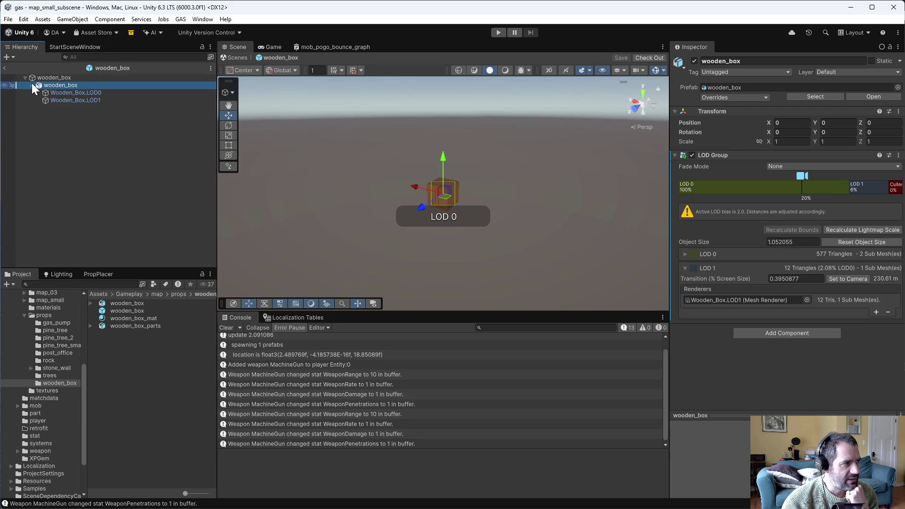
{"action": "left_click", "coordinate": [31, 85]}
{"action": "left_click", "coordinate": [46, 77]}
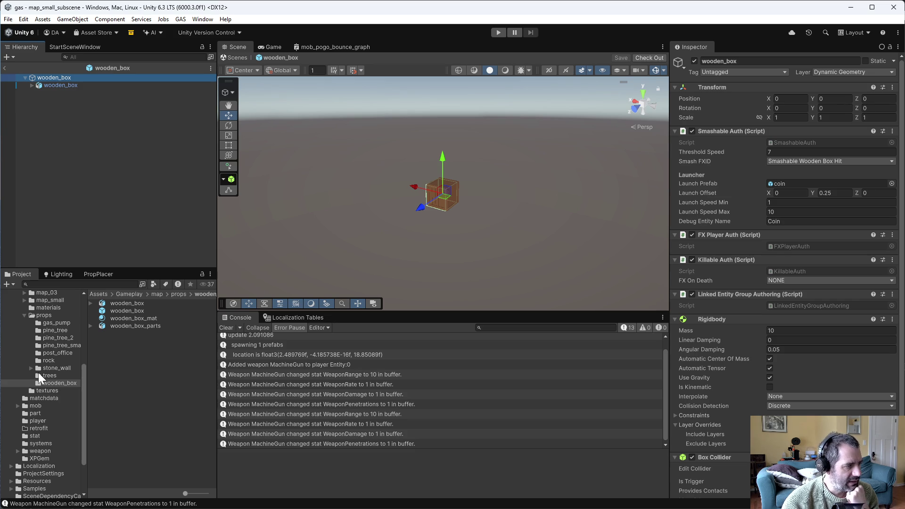
{"action": "left_click", "coordinate": [50, 326]}
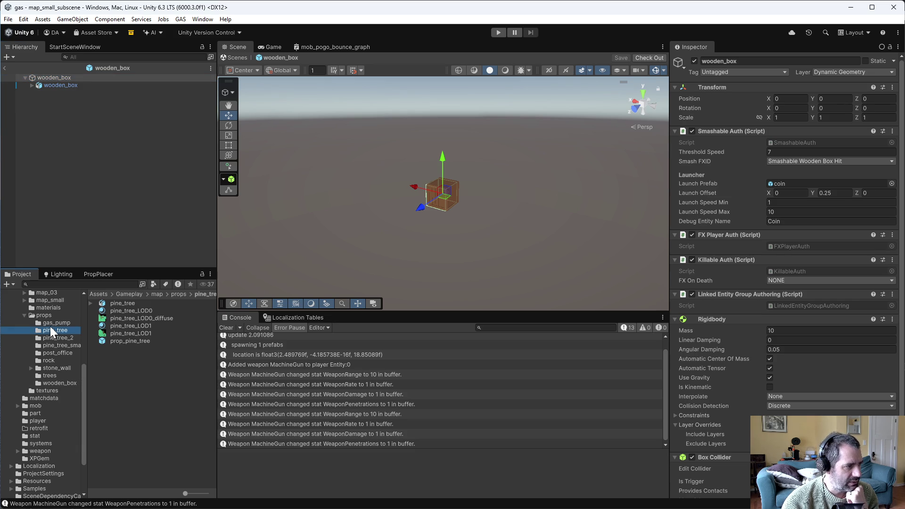
- Open the gas_pump prefab and inspect its child gas_pump's components
{"action": "double_click", "coordinate": [115, 311]}
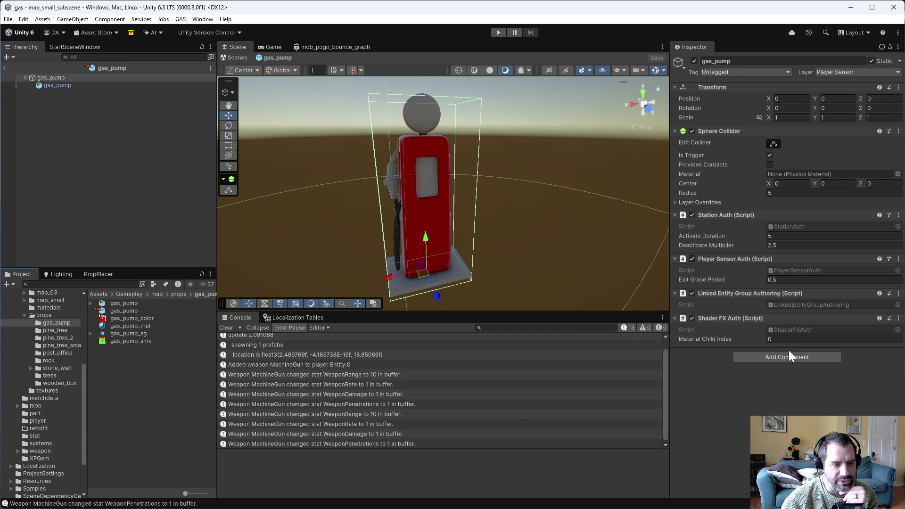
{"action": "left_click", "coordinate": [63, 86]}
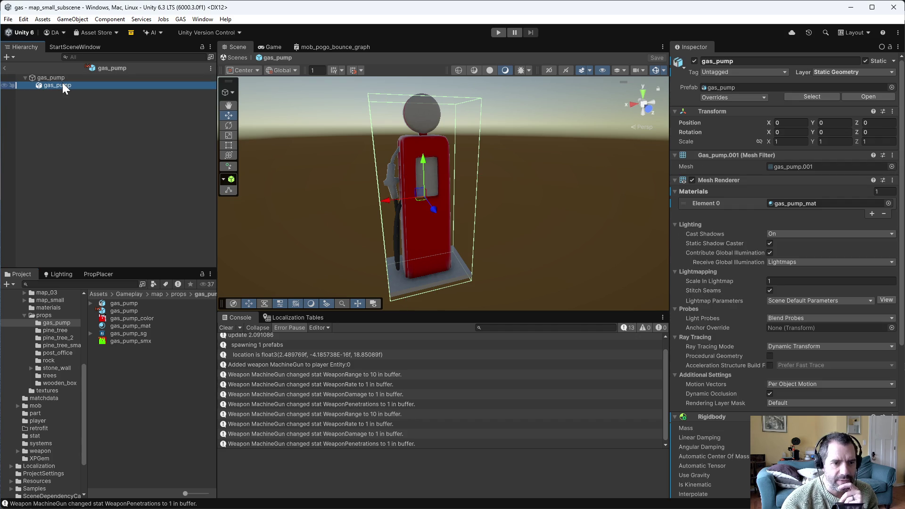
{"action": "left_click", "coordinate": [64, 78]}
{"action": "left_click", "coordinate": [60, 84]}
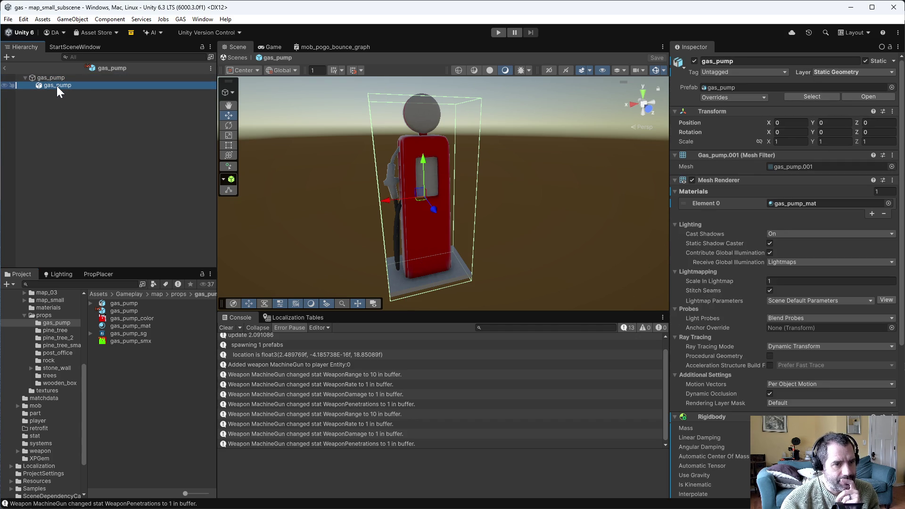
{"action": "scroll", "coordinate": [791, 323], "scroll_direction": "down", "scroll_amount": 5}
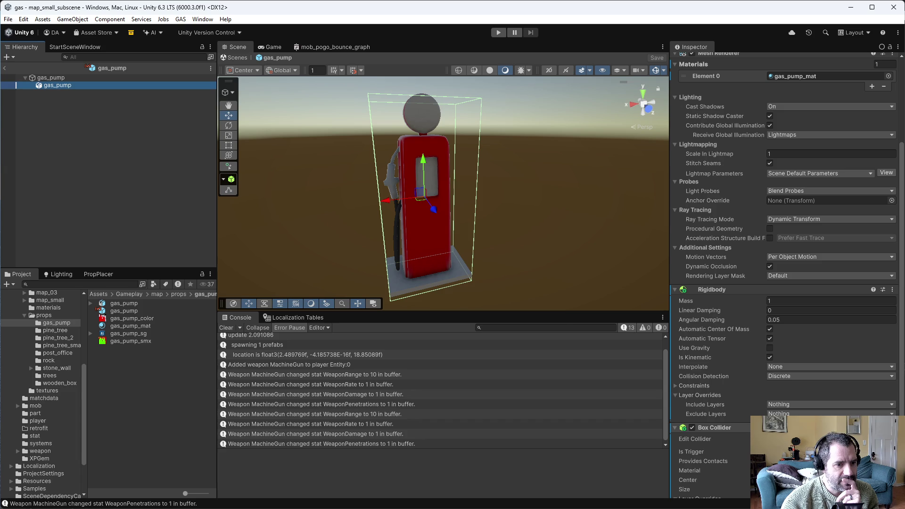
{"action": "left_click", "coordinate": [69, 169]}
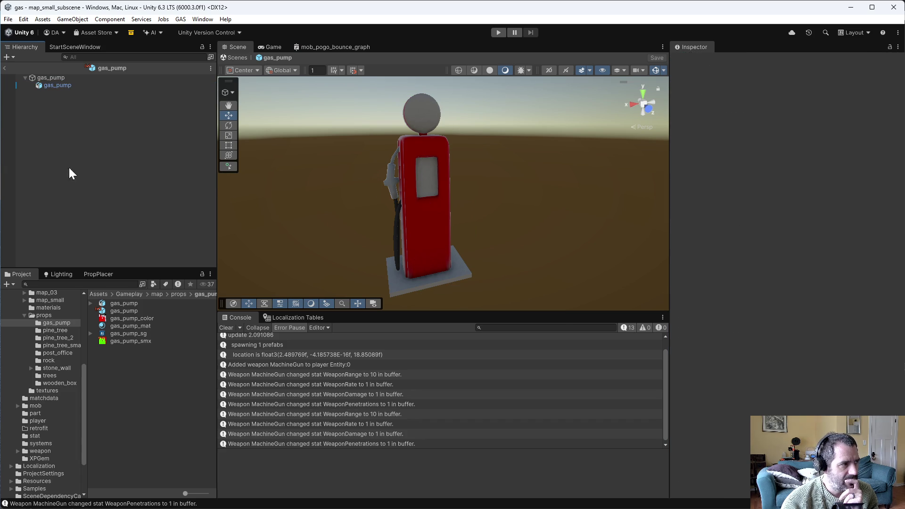
{"action": "left_click", "coordinate": [50, 86]}
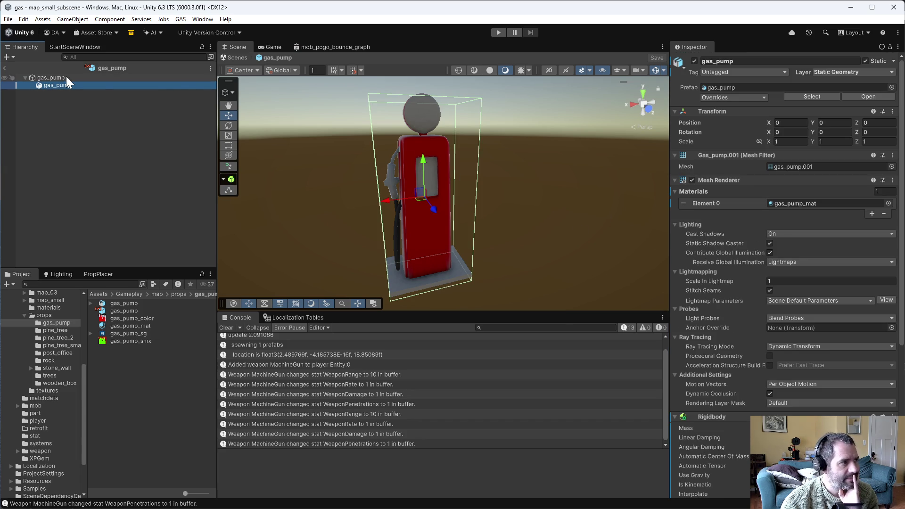
- Toggle wireframe and back, then review the inner gas_pump's Rigidbody and Box Collider
{"action": "left_click", "coordinate": [460, 70]}
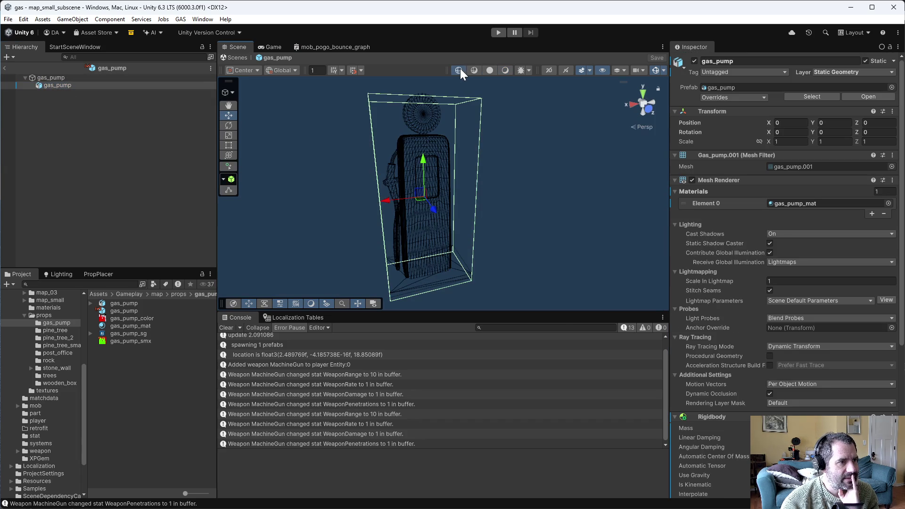
{"action": "scroll", "coordinate": [408, 187], "scroll_direction": "up", "scroll_amount": 3}
{"action": "scroll", "coordinate": [408, 187], "scroll_direction": "down", "scroll_amount": 3}
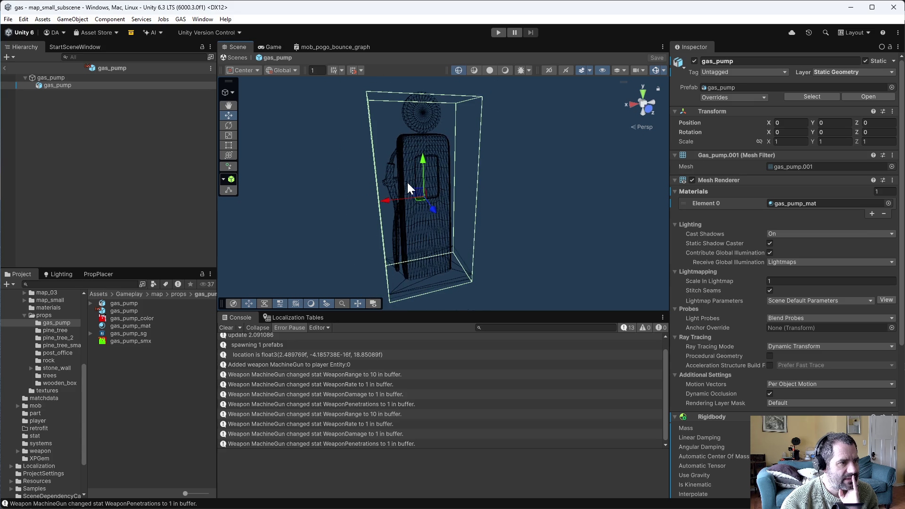
{"action": "left_click", "coordinate": [488, 70]}
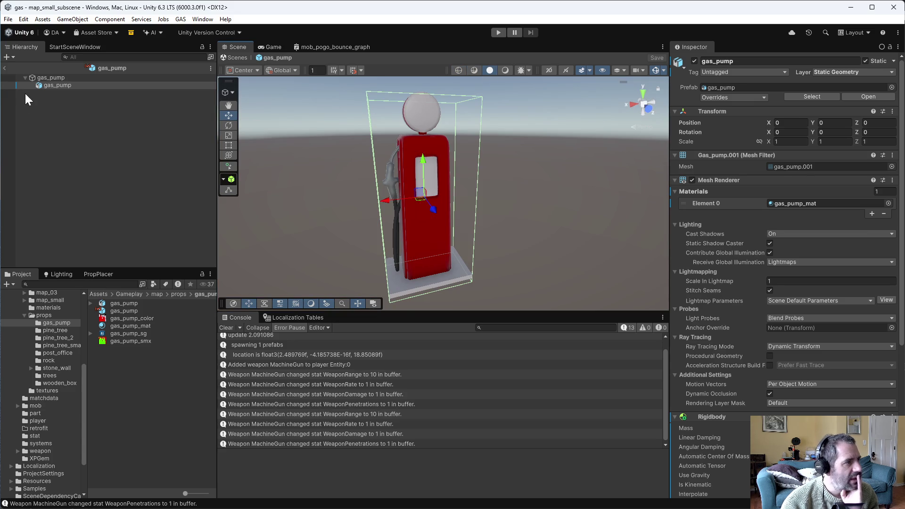
{"action": "left_click", "coordinate": [54, 78]}
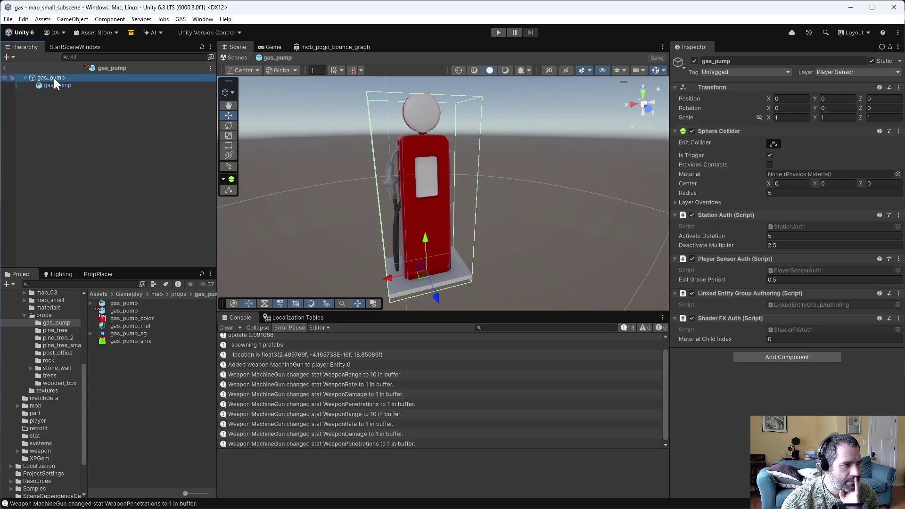
{"action": "left_click", "coordinate": [56, 83]}
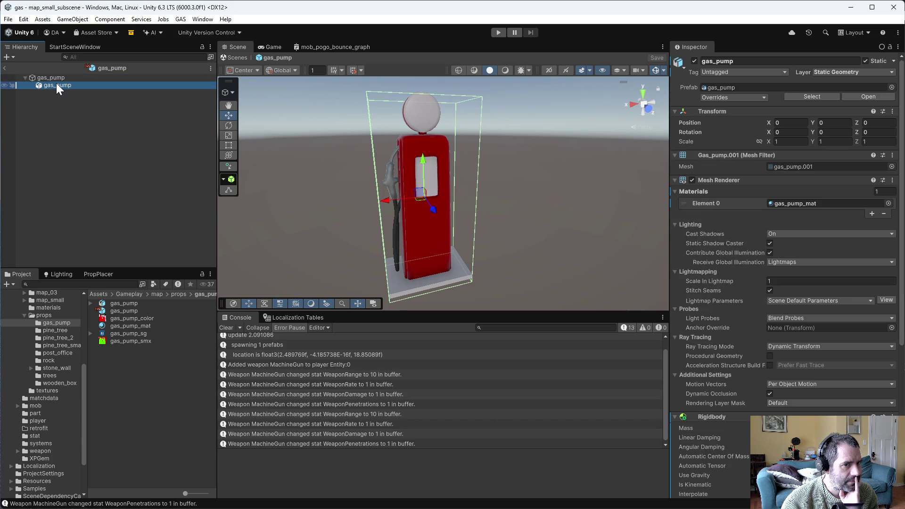
{"action": "scroll", "coordinate": [806, 345], "scroll_direction": "down", "scroll_amount": 5}
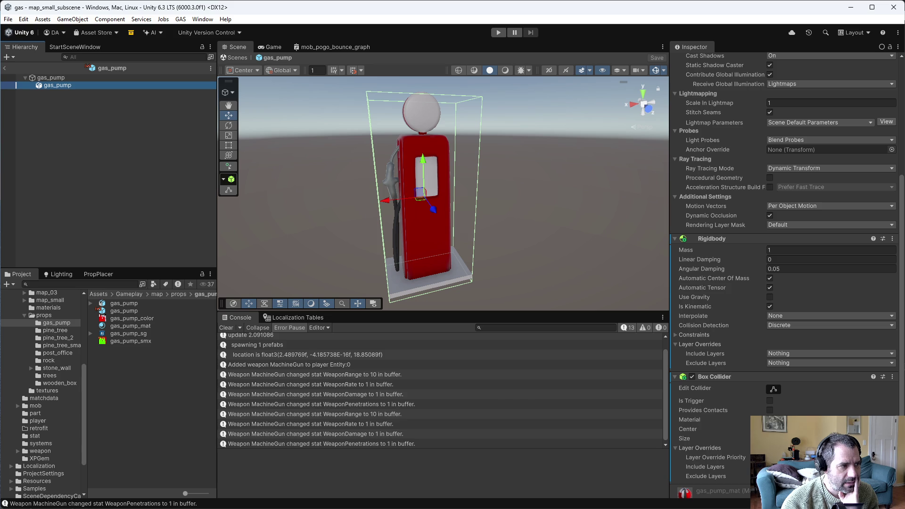
{"action": "left_click", "coordinate": [60, 383]}
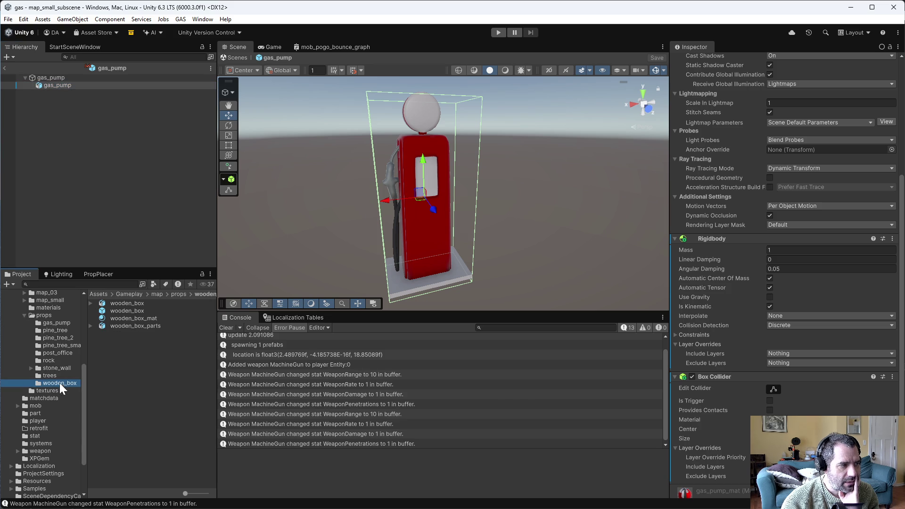
{"action": "double_click", "coordinate": [120, 311]}
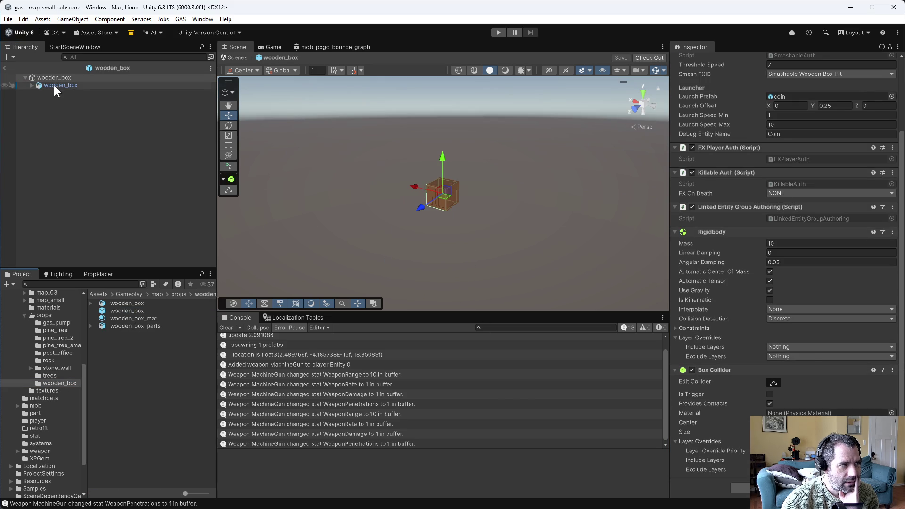
{"action": "left_click", "coordinate": [54, 85]}
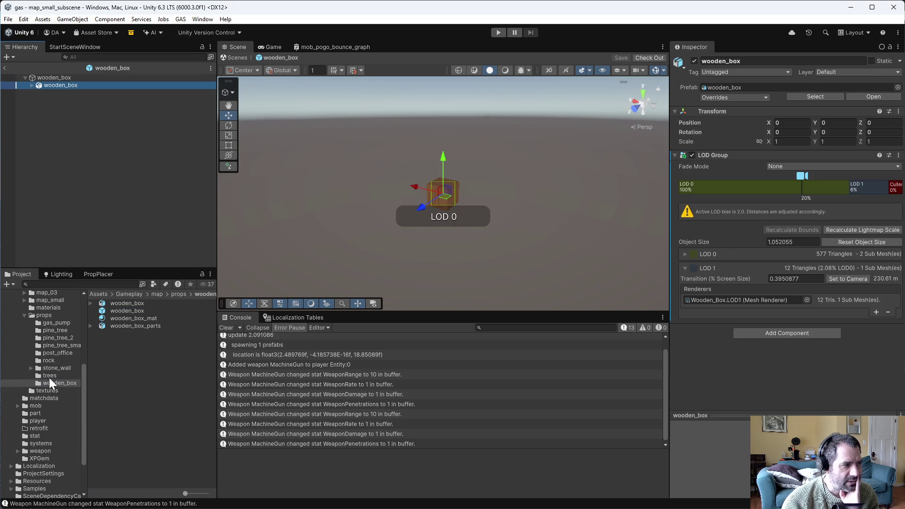
{"action": "left_click", "coordinate": [52, 321]}
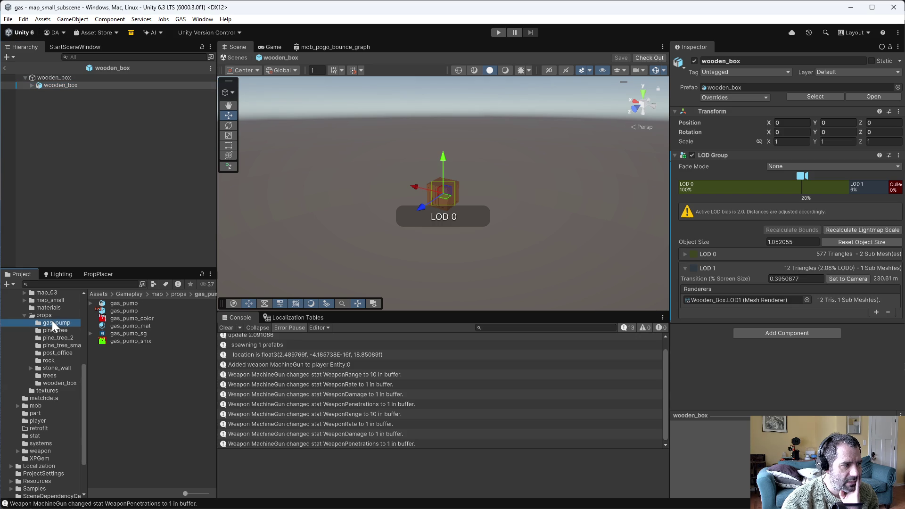
{"action": "left_click", "coordinate": [123, 311]}
{"action": "double_click", "coordinate": [123, 311]}
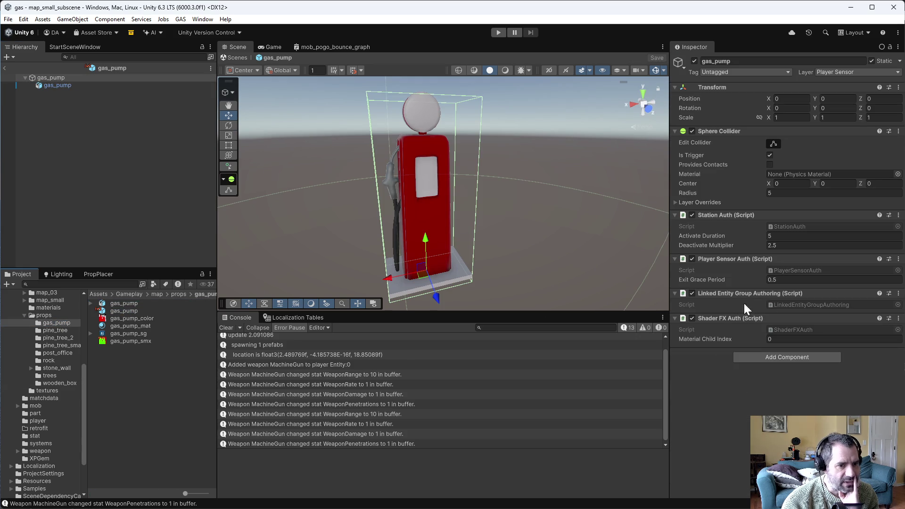
{"action": "left_click", "coordinate": [47, 86]}
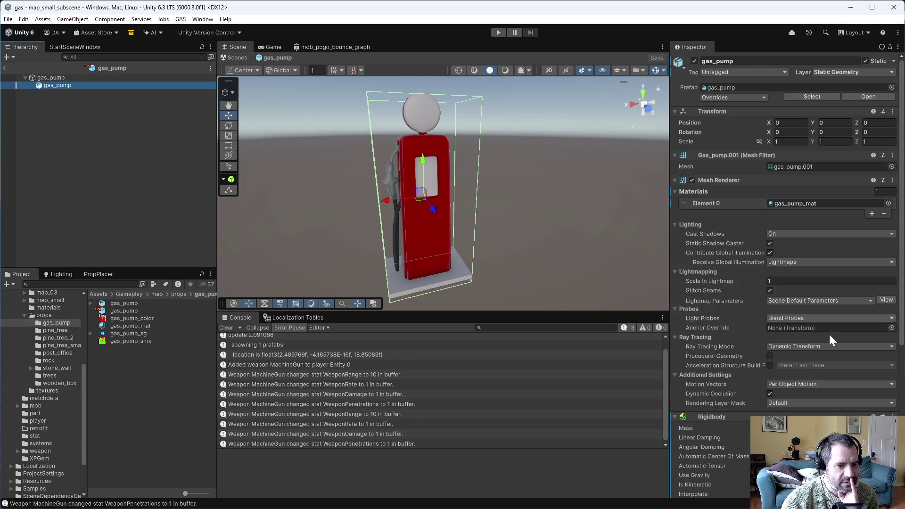
{"action": "scroll", "coordinate": [783, 283], "scroll_direction": "down", "scroll_amount": 5}
- Remove the Rigidbody component from the child gas_pump and save the prefab
{"action": "left_click", "coordinate": [892, 289]}
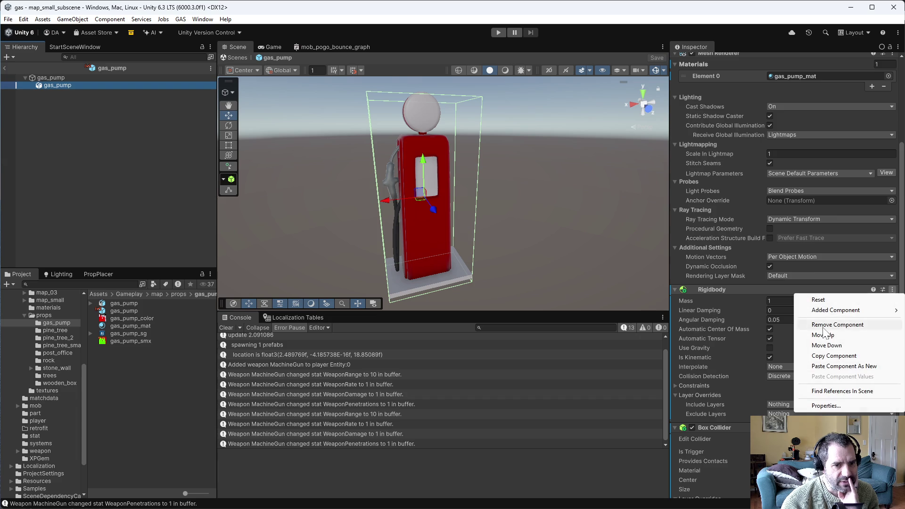
{"action": "left_click", "coordinate": [818, 325]}
{"action": "key", "text": "ctrl+s"}
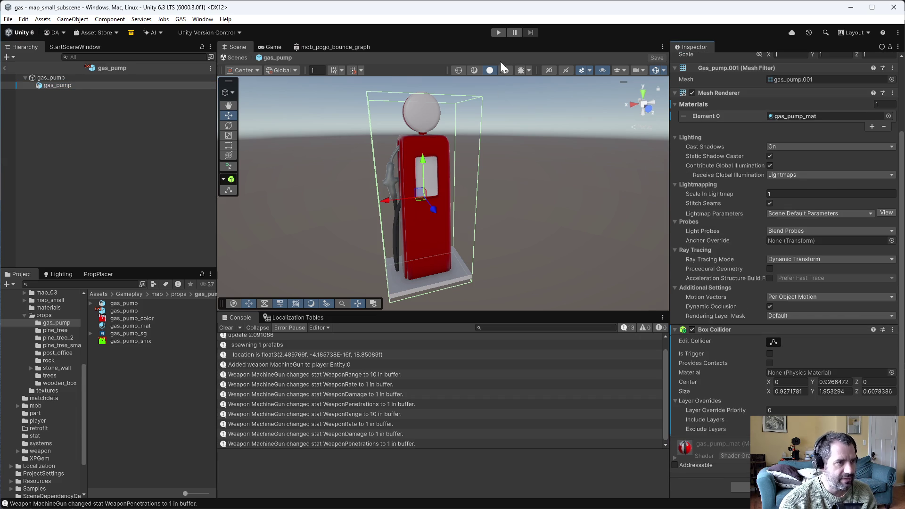
{"action": "key", "text": "ctrl+p"}
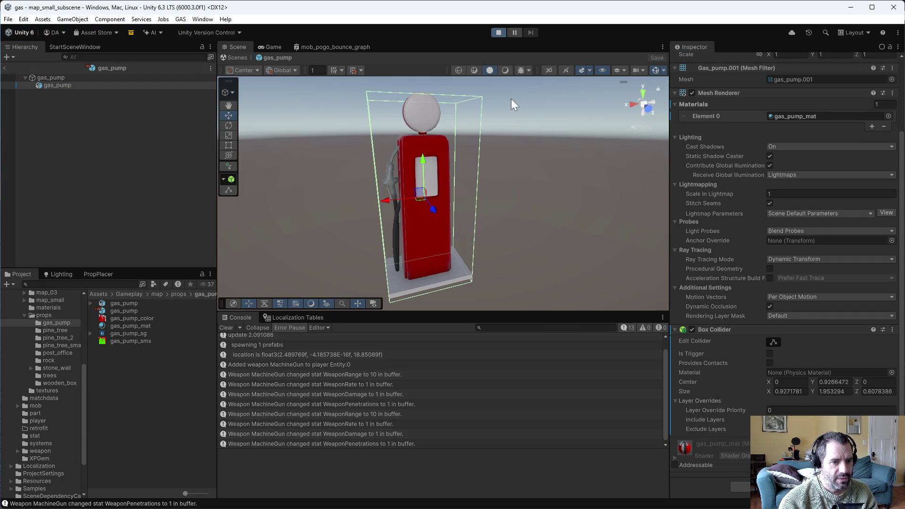
- Start play mode and drive the car forward, reverse, and steer around the trees
{"action": "left_click", "coordinate": [429, 264]}
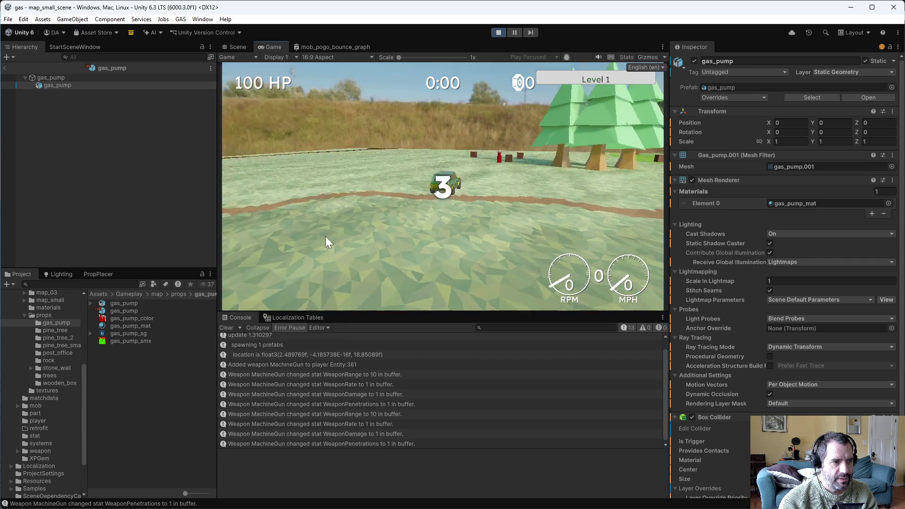
{"action": "key", "text": "w"}
{"action": "key", "text": "s"}
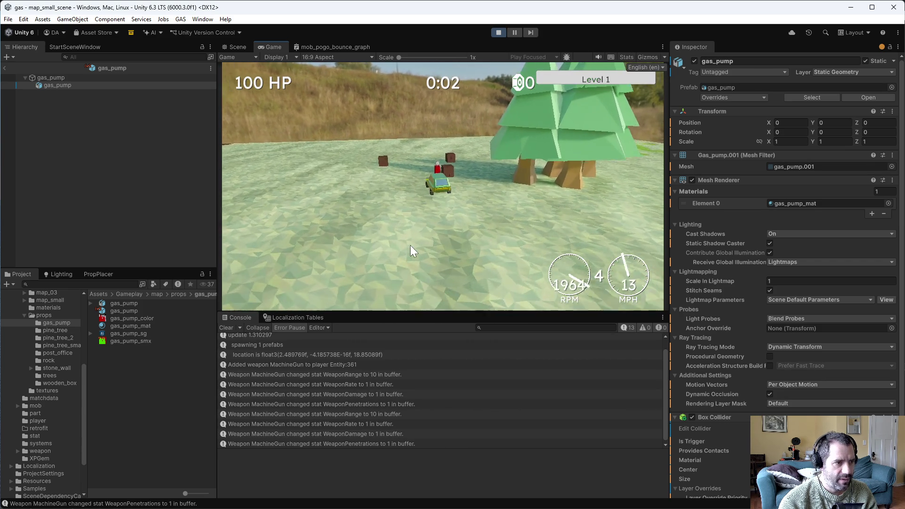
{"action": "key", "text": "s"}
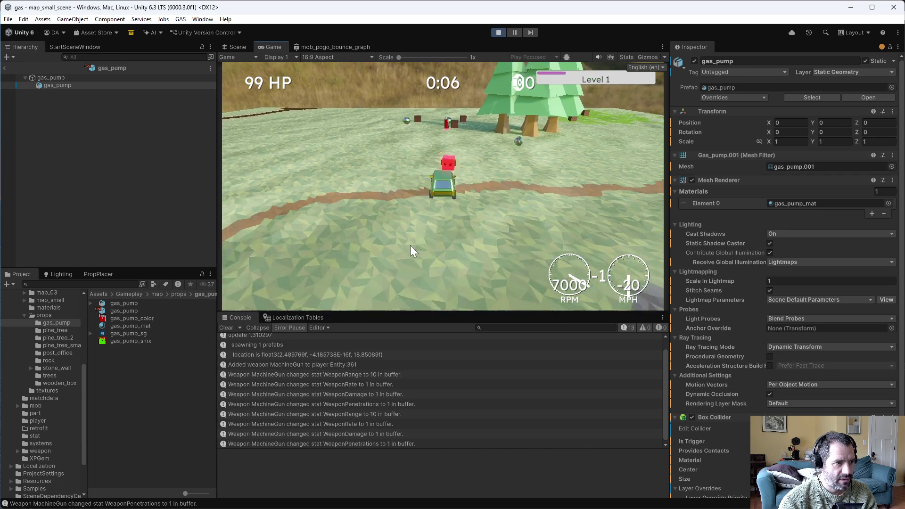
{"action": "key", "text": "w"}
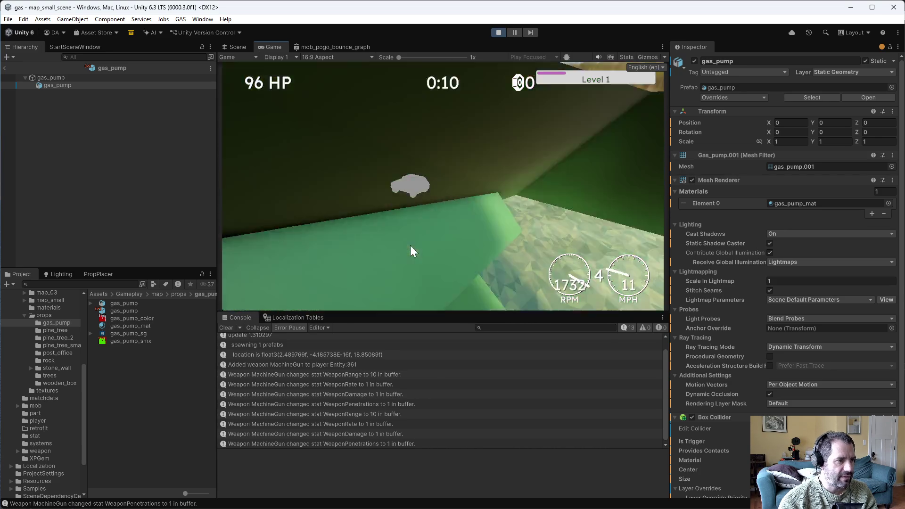
{"action": "key", "text": "d"}
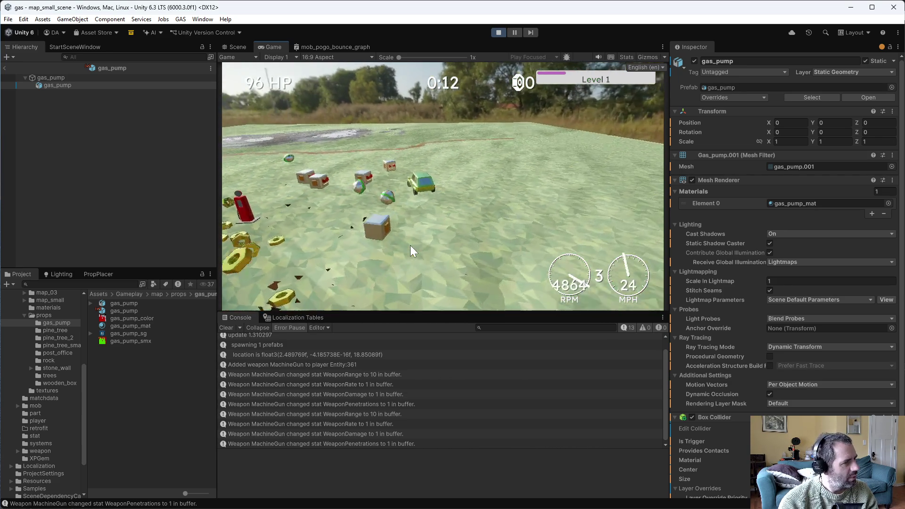
{"action": "key", "text": "a"}
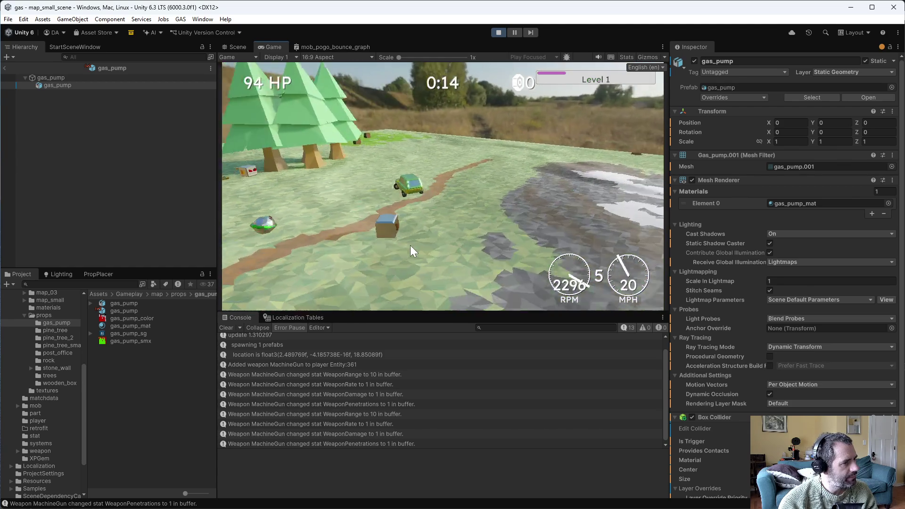
{"action": "key", "text": "s"}
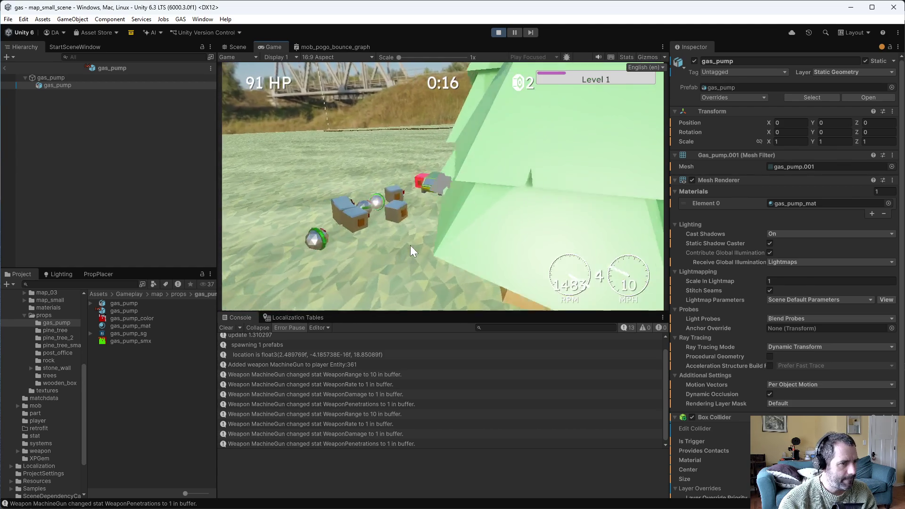
{"action": "key", "text": "w"}
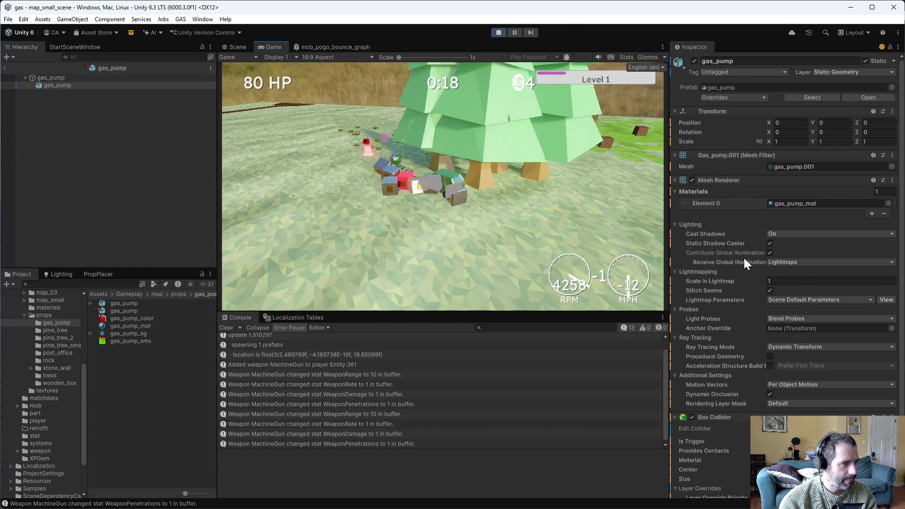
{"action": "key", "text": "s"}
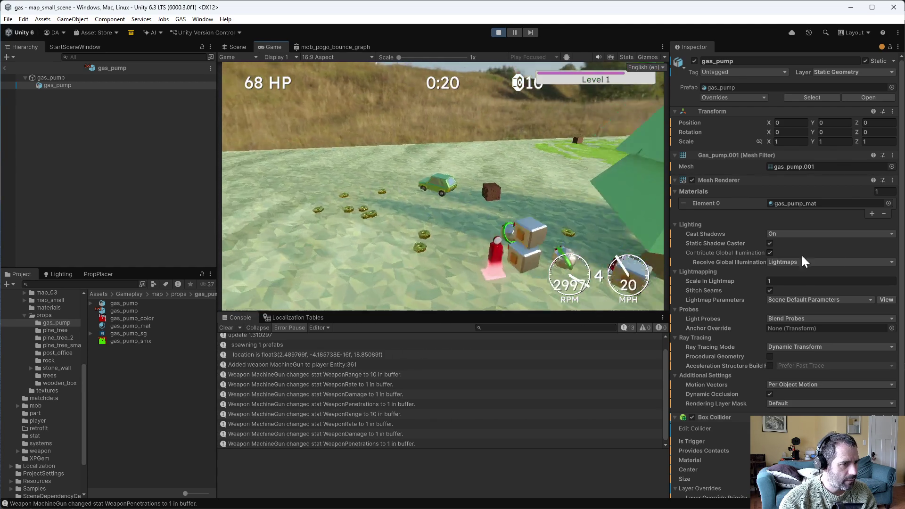
{"action": "key", "text": "w"}
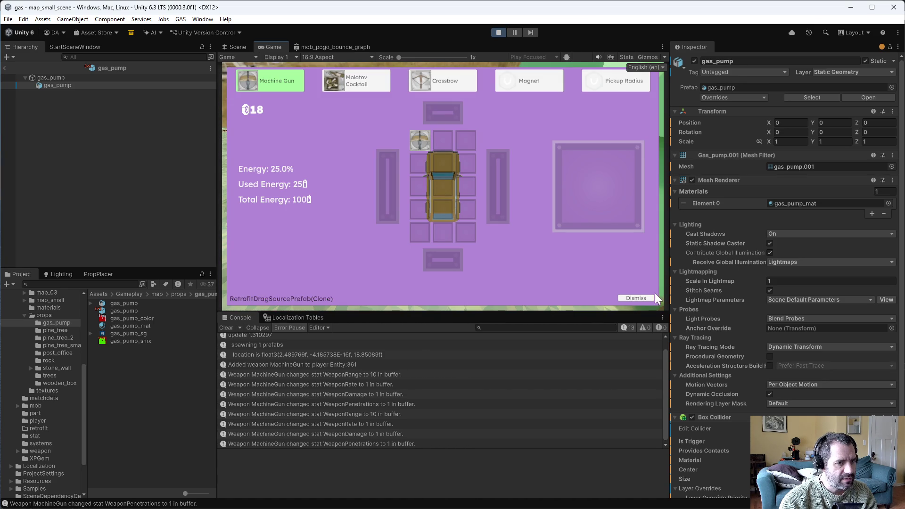
- Dismiss the retrofit screen, drive a bit more, then stop play mode
{"action": "left_click", "coordinate": [641, 299]}
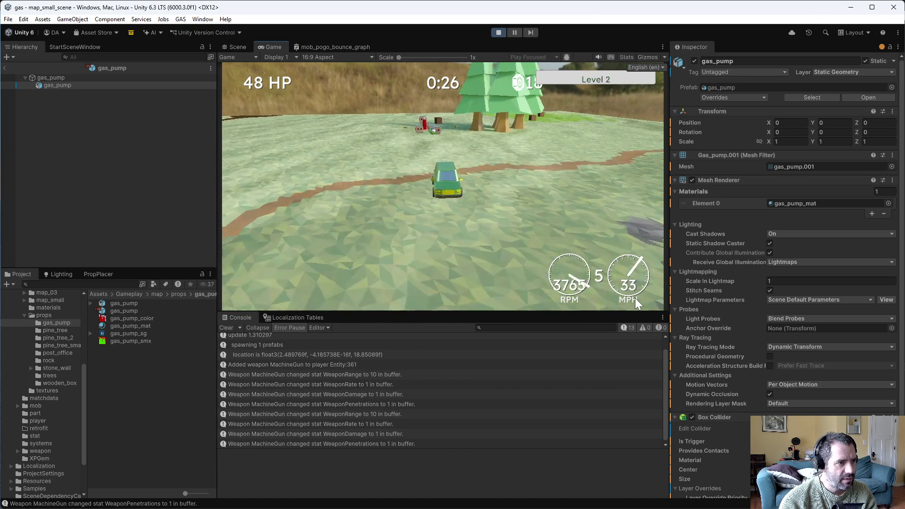
{"action": "key", "text": "d"}
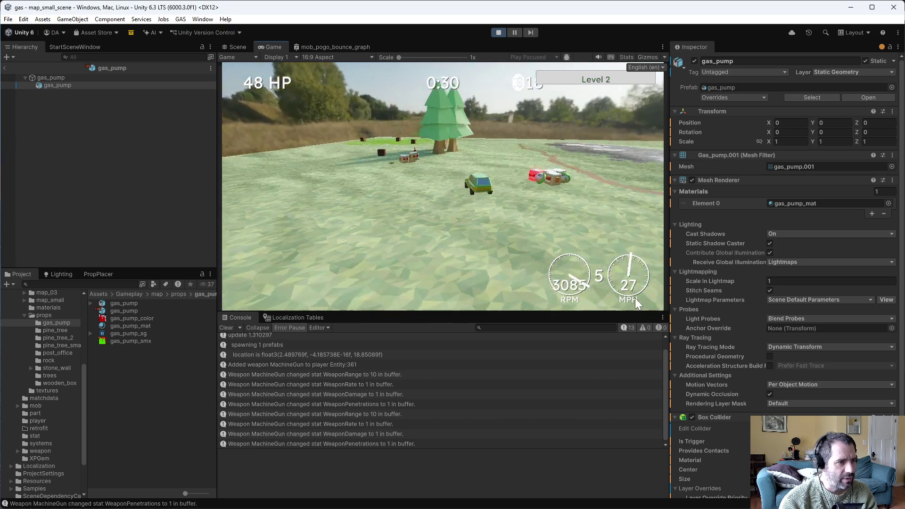
{"action": "key", "text": "s"}
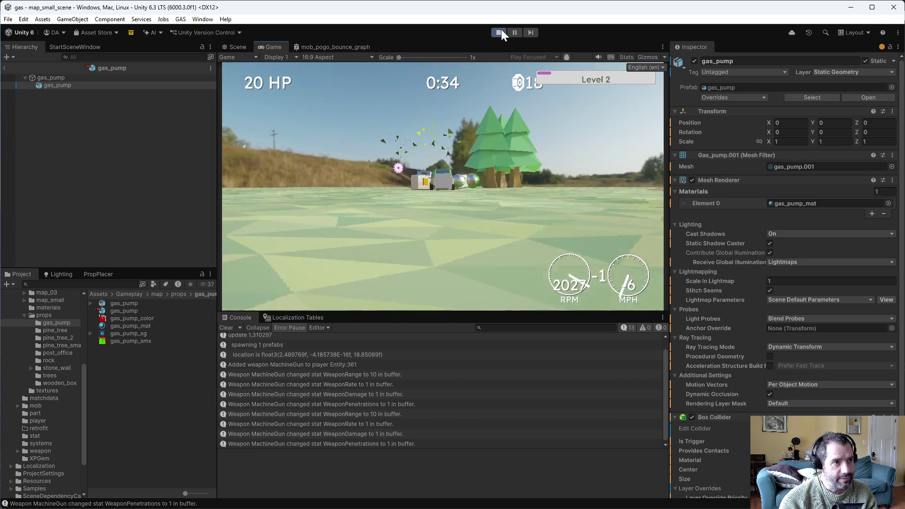
{"action": "left_click", "coordinate": [500, 32]}
- Select the root gas_pump object and orbit to a steep view over it
{"action": "scroll", "coordinate": [739, 432], "scroll_direction": "down", "scroll_amount": 5}
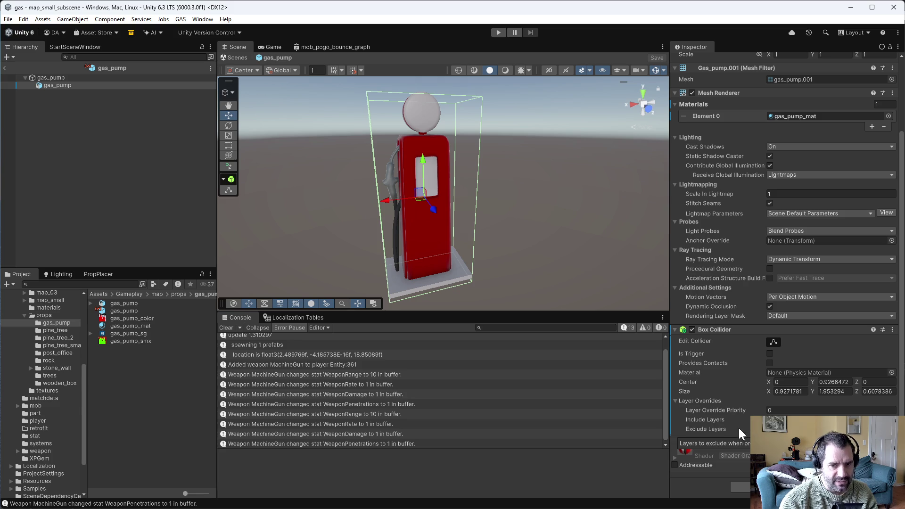
{"action": "left_click", "coordinate": [151, 180]}
{"action": "left_click", "coordinate": [66, 80]}
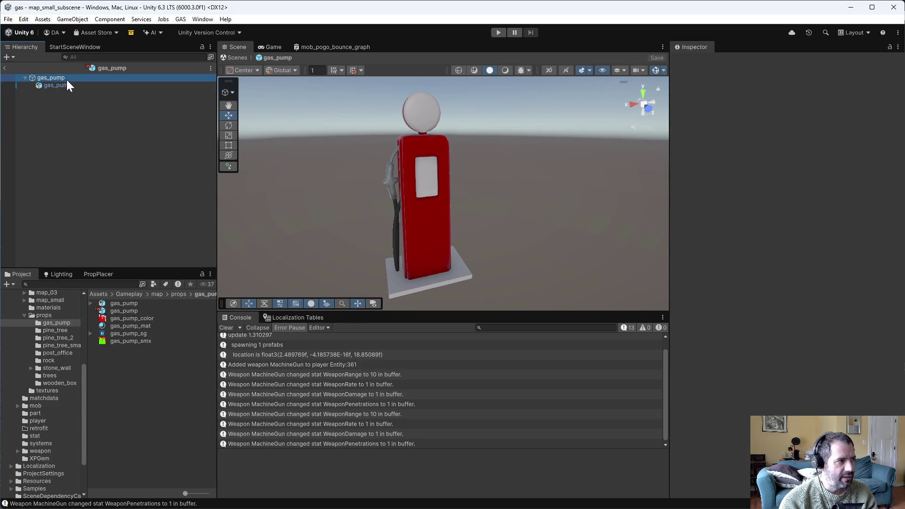
{"action": "mouse_move", "coordinate": [600, 289]}
{"action": "left_mouse_down", "text": "alt"}
{"action": "mouse_move", "coordinate": [553, 309]}
{"action": "mouse_move", "coordinate": [565, 316]}
{"action": "left_mouse_up", "text": "alt"}
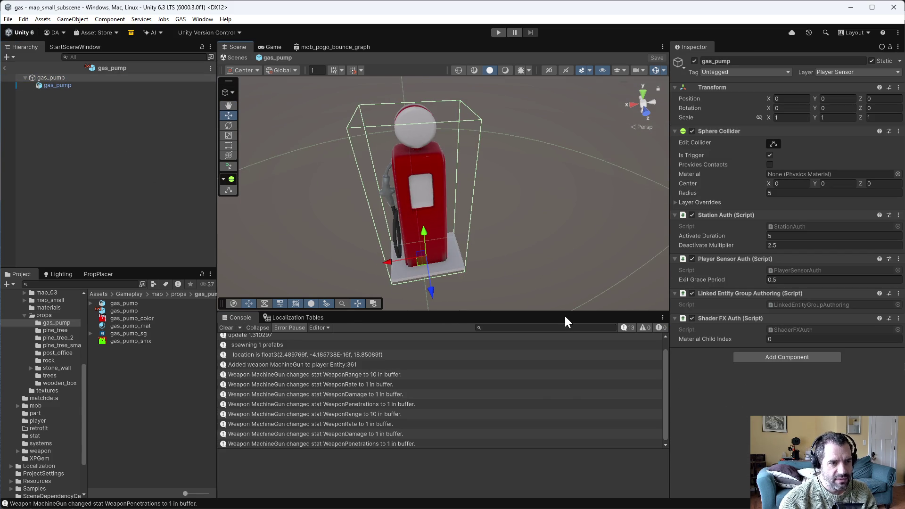
{"action": "mouse_move", "coordinate": [485, 155]}
{"action": "left_mouse_down", "text": "alt"}
{"action": "mouse_move", "coordinate": [507, 289]}
{"action": "mouse_move", "coordinate": [501, 284]}
{"action": "mouse_move", "coordinate": [530, 349]}
{"action": "mouse_move", "coordinate": [525, 264]}
{"action": "mouse_move", "coordinate": [546, 226]}
{"action": "mouse_move", "coordinate": [521, 206]}
{"action": "left_mouse_up", "text": "alt"}
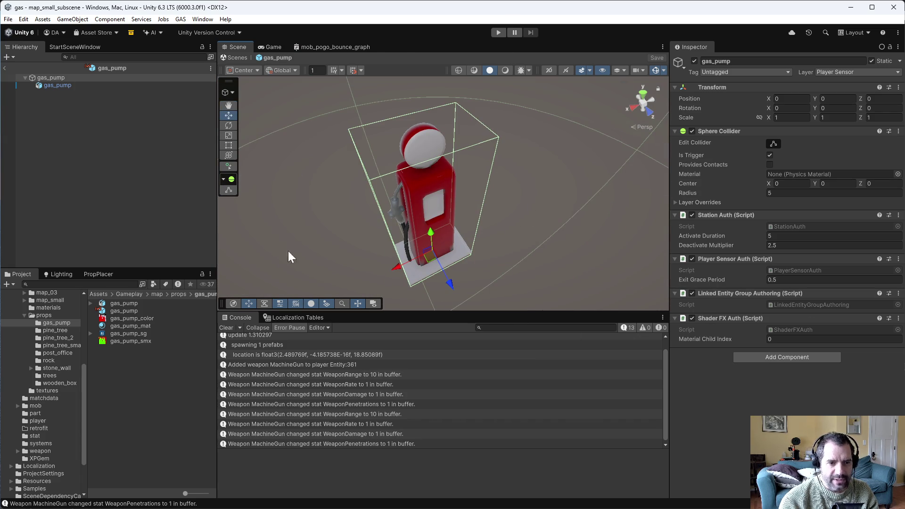
- Collapse the props folder in the project tree and switch to Emacs
{"action": "left_click", "coordinate": [22, 316]}
{"action": "scroll", "coordinate": [32, 345], "scroll_direction": "up", "scroll_amount": 5}
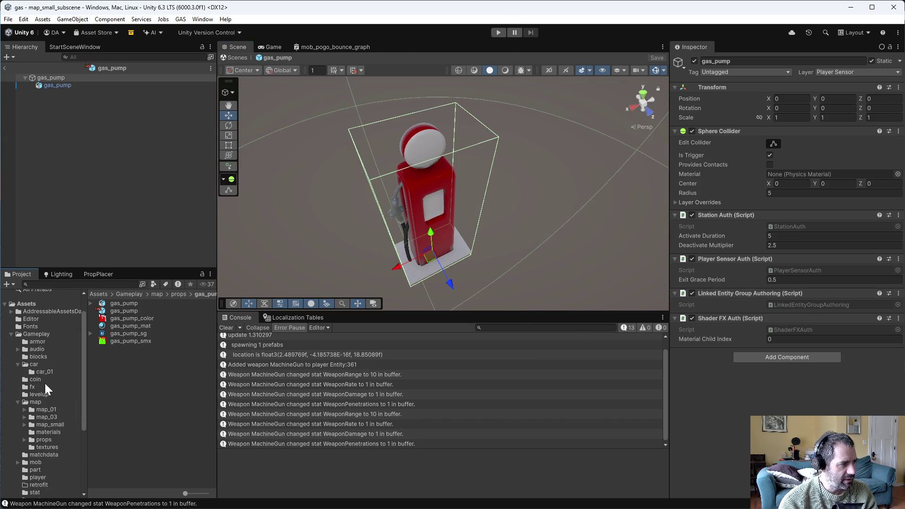
{"action": "key", "text": "alt+Tab"}
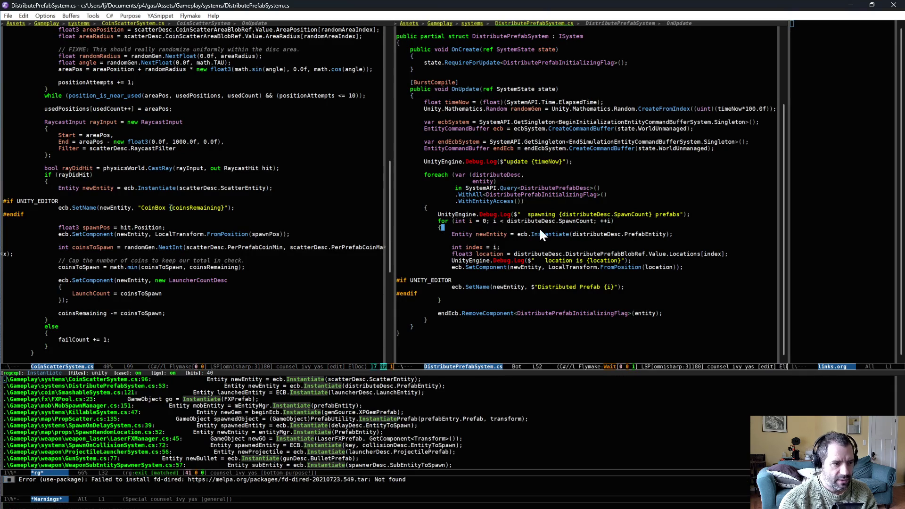
- Kill the SpawnRandomLocation and SpawnRandomLocationEditor buffers from the buffer list, then return to Unity
{"action": "key", "text": "ctrl+x"}
{"action": "key", "text": "ctrl+b"}
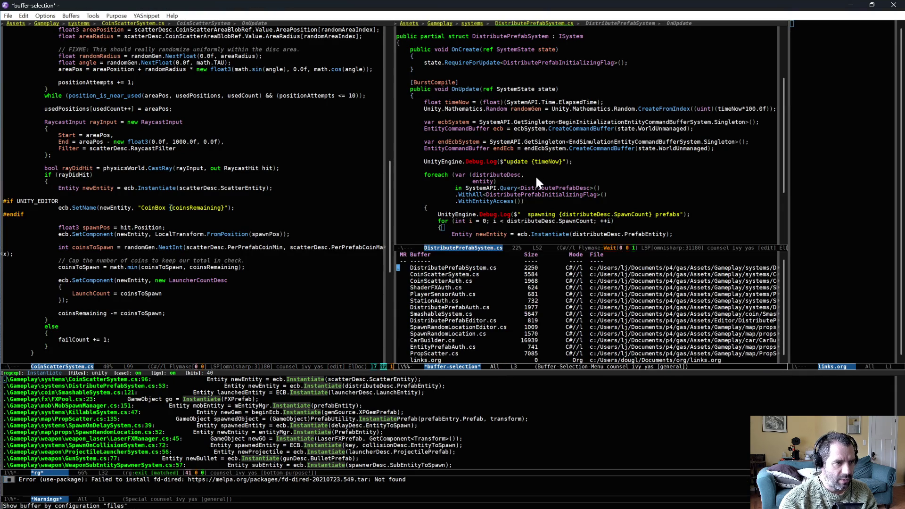
{"action": "key", "text": "Down"}
{"action": "key", "text": "Down"}
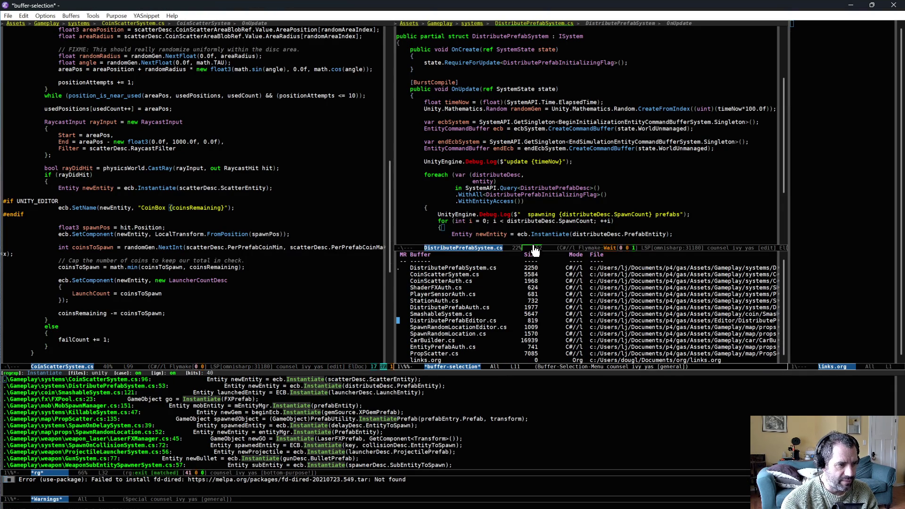
{"action": "key", "text": "d"}
{"action": "key", "text": "d"}
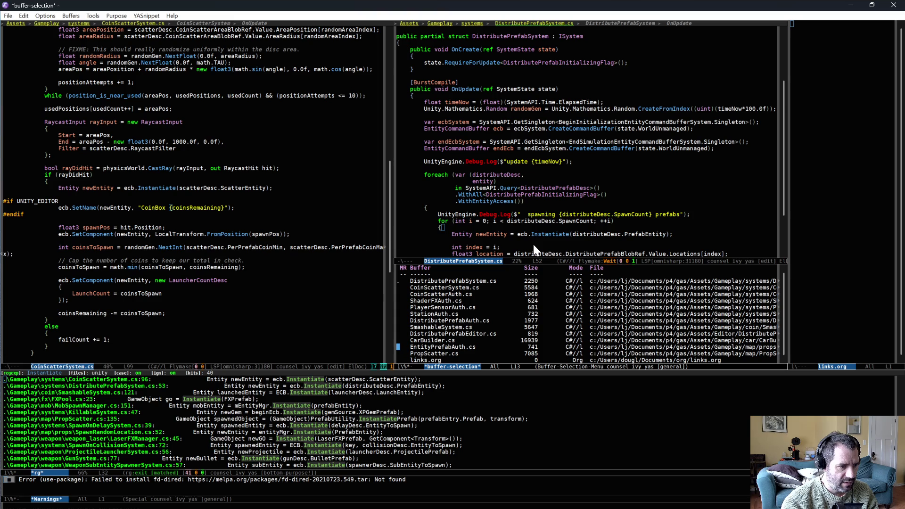
{"action": "key", "text": "q"}
{"action": "key", "text": "alt+Tab"}
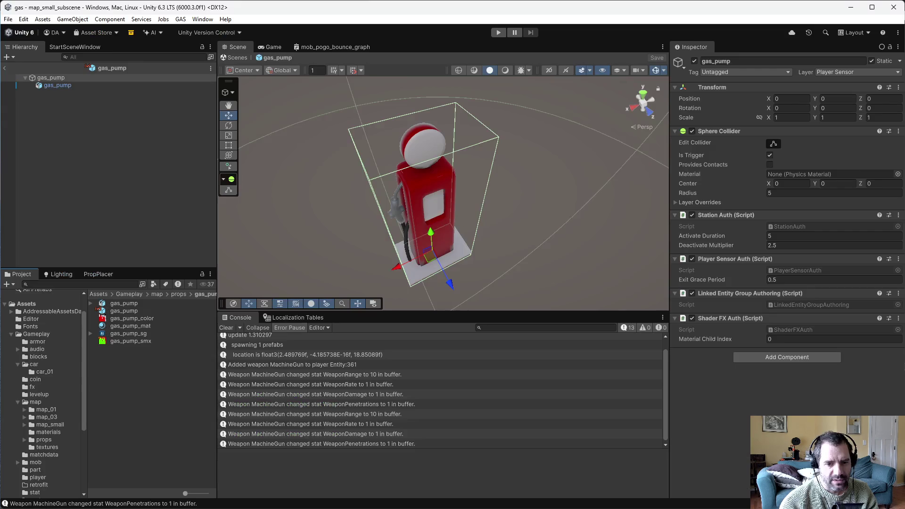
- Delete the EntityPrefabAuth script from the props folder
{"action": "scroll", "coordinate": [50, 426], "scroll_direction": "down", "scroll_amount": 5}
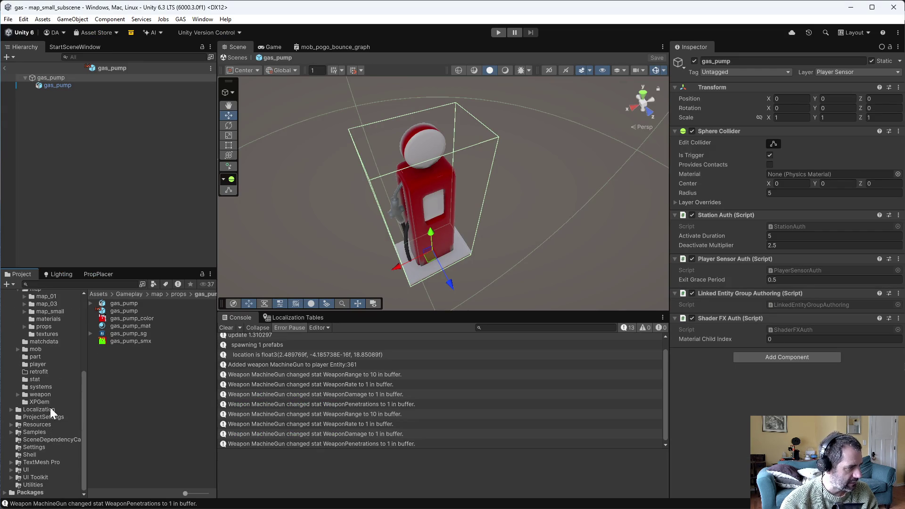
{"action": "left_click", "coordinate": [42, 359]}
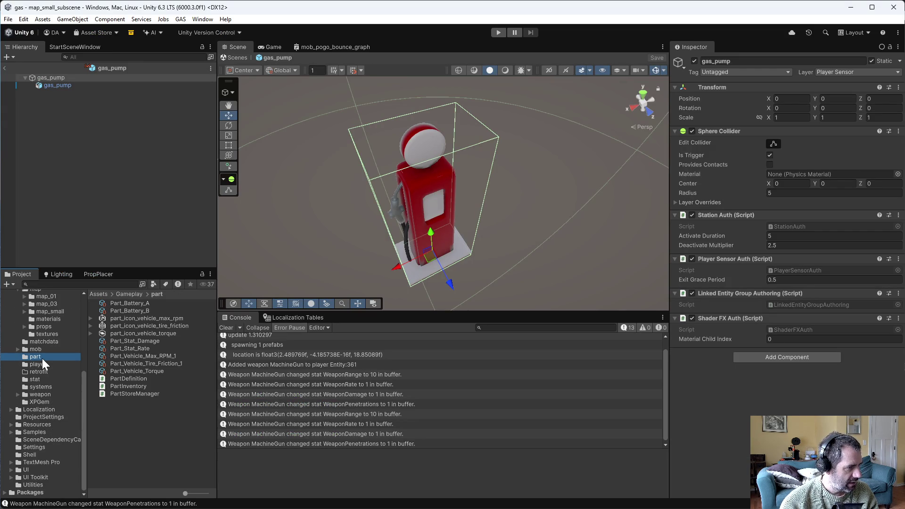
{"action": "scroll", "coordinate": [49, 390], "scroll_direction": "up", "scroll_amount": 3}
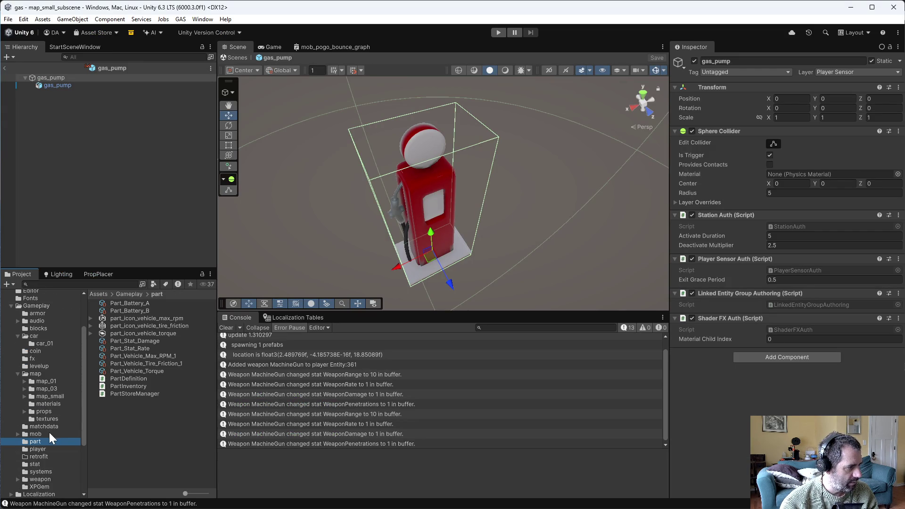
{"action": "left_click", "coordinate": [44, 410]}
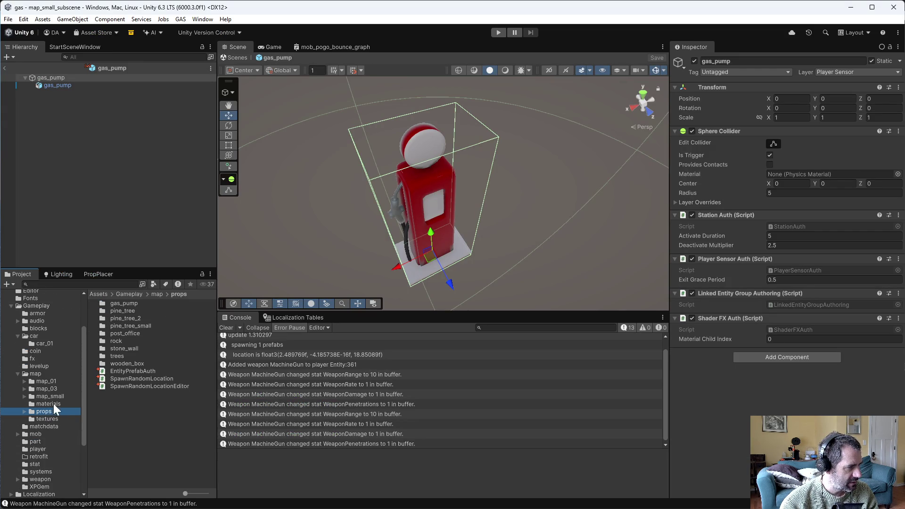
{"action": "left_click", "coordinate": [124, 371]}
{"action": "right_click", "coordinate": [120, 369]}
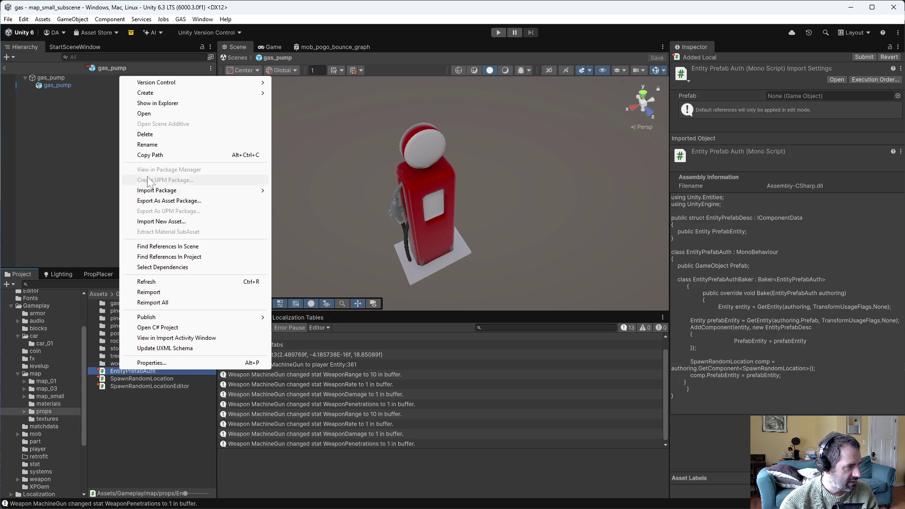
{"action": "left_click", "coordinate": [142, 134]}
{"action": "left_click", "coordinate": [467, 277]}
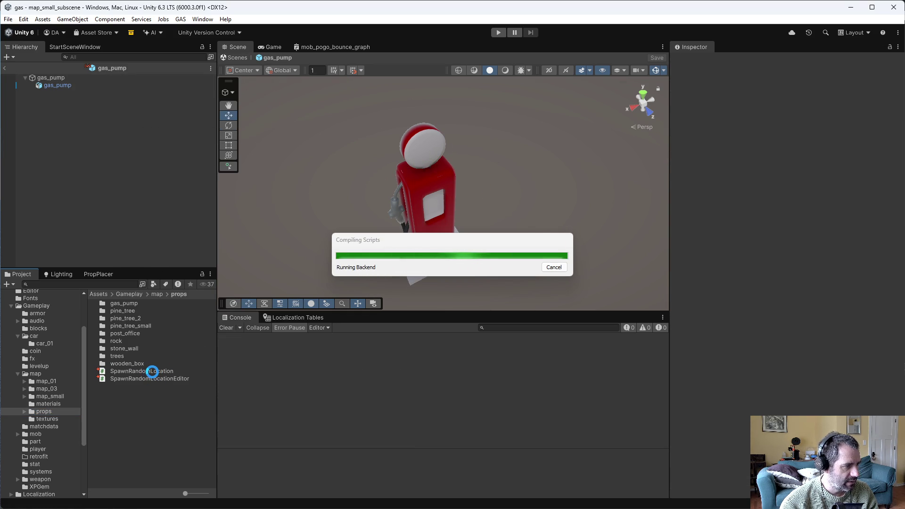
- Delete both SpawnRandomLocation and SpawnRandomLocationEditor scripts together
{"action": "left_click", "coordinate": [152, 372]}
{"action": "left_click", "coordinate": [152, 379], "text": "shift"}
{"action": "right_click", "coordinate": [151, 378]}
{"action": "left_click", "coordinate": [195, 146]}
{"action": "left_click", "coordinate": [480, 281]}
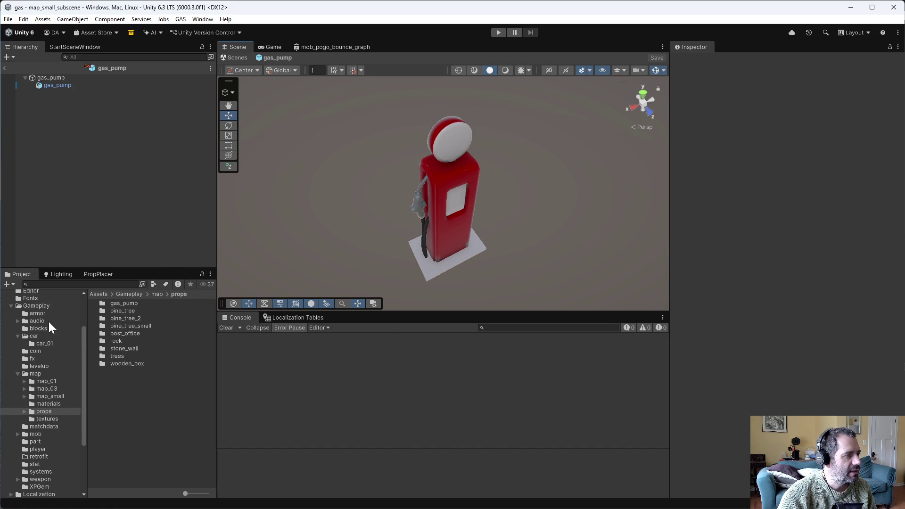
- Launch map_01 directly into gameplay from the StartSceneWindow panel
{"action": "left_click", "coordinate": [49, 382]}
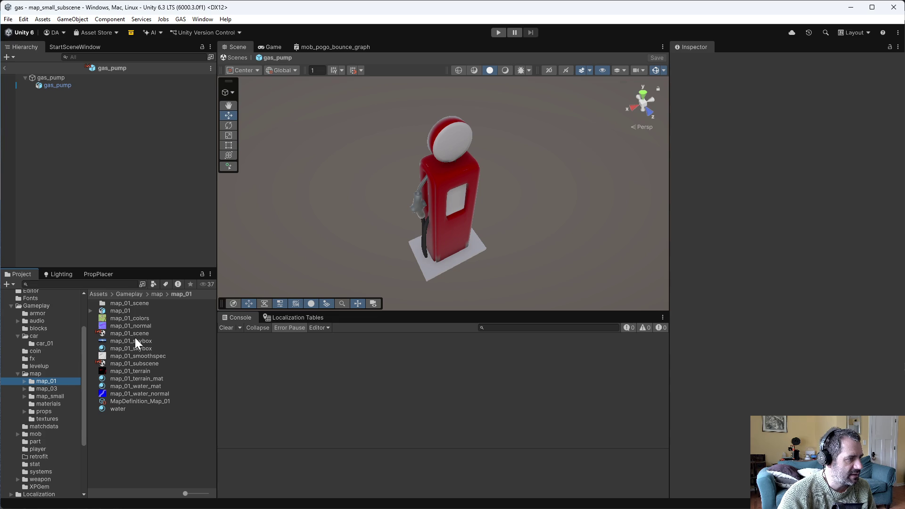
{"action": "left_click", "coordinate": [70, 45]}
{"action": "left_click", "coordinate": [87, 74]}
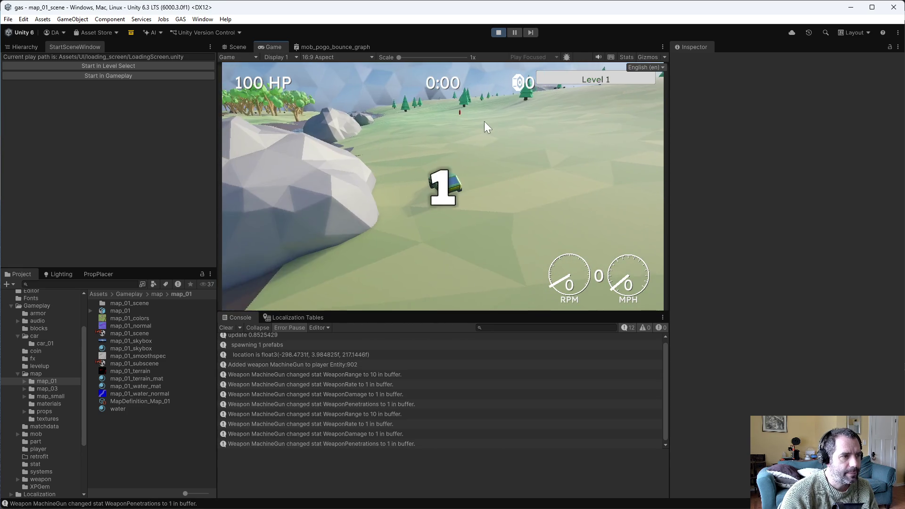
- Drive the car forward and in reverse, then stop the map_01 play test
{"action": "key", "text": "w"}
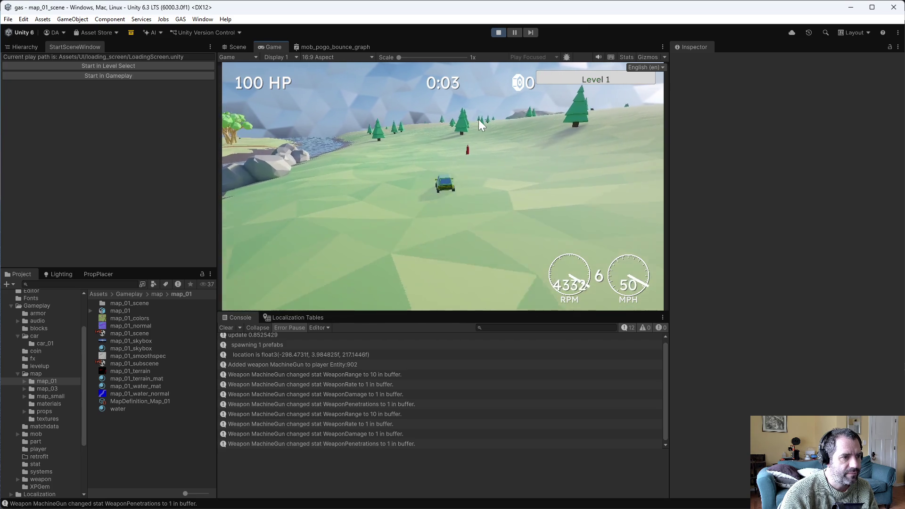
{"action": "key", "text": "s"}
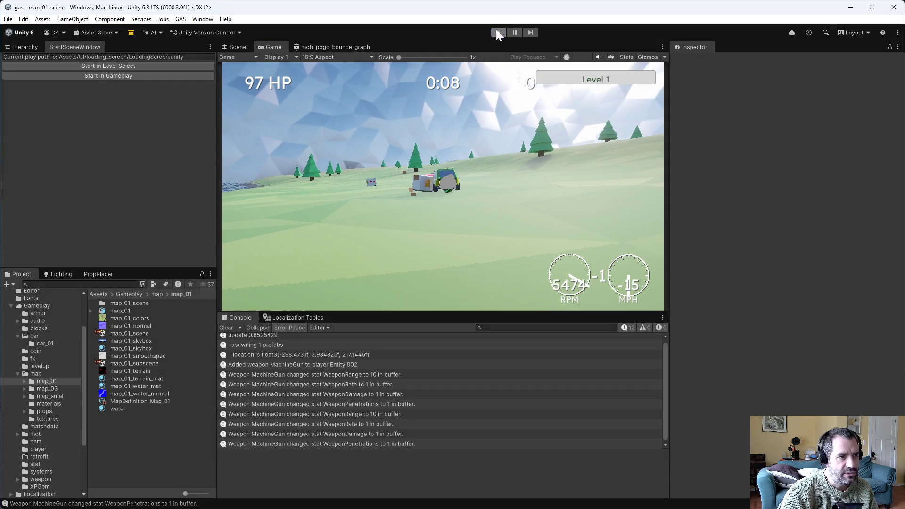
{"action": "left_click", "coordinate": [498, 31]}
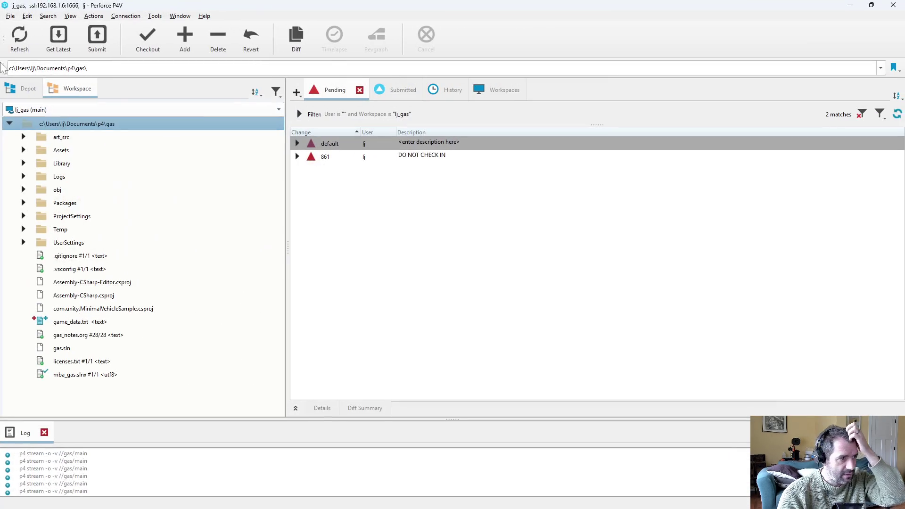
- Reconcile offline work on the workspace root into the default changelist
{"action": "right_click", "coordinate": [63, 163]}
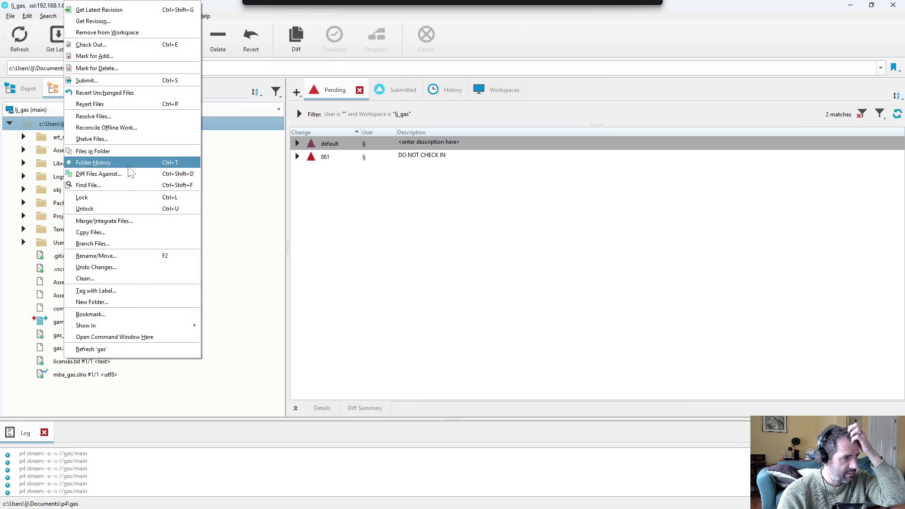
{"action": "left_click", "coordinate": [120, 125]}
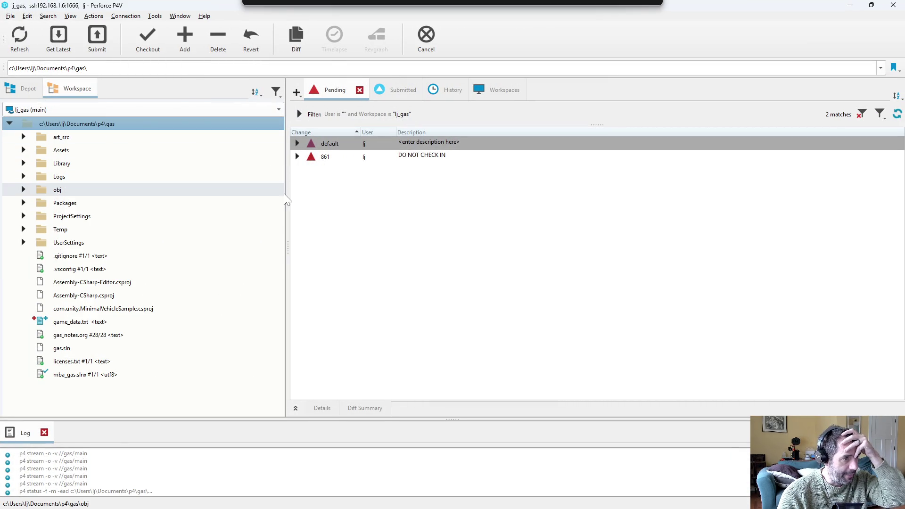
{"action": "left_click", "coordinate": [421, 291]}
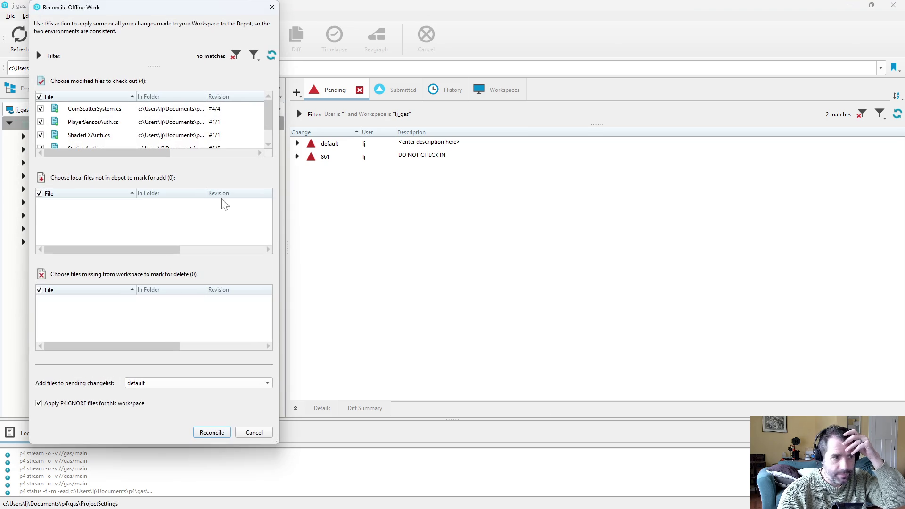
{"action": "left_click", "coordinate": [210, 432]}
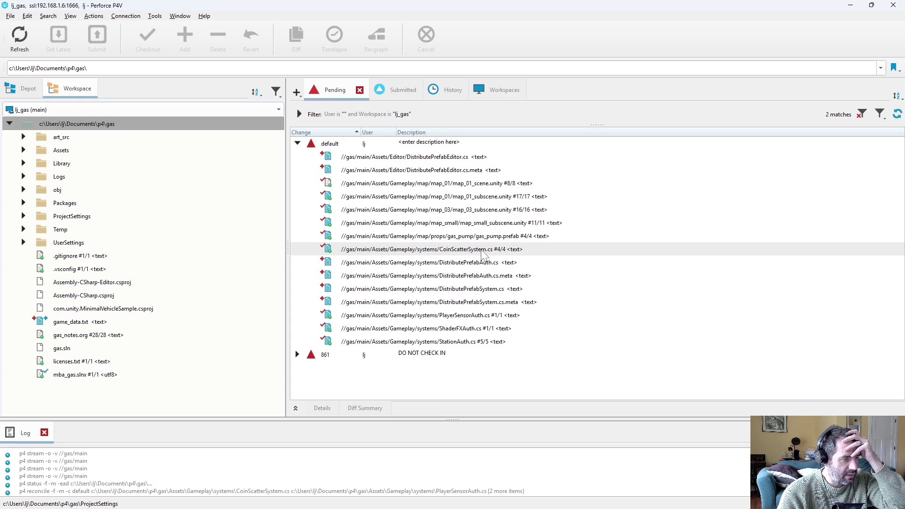
- Review the CoinScatterSystem.cs diff, then switch to Emacs
{"action": "left_click", "coordinate": [481, 253]}
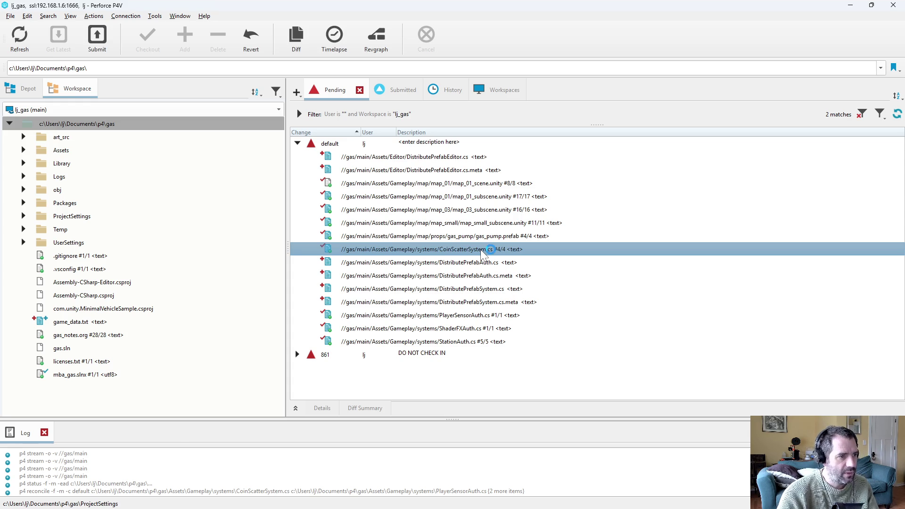
{"action": "key", "text": "alt+F4"}
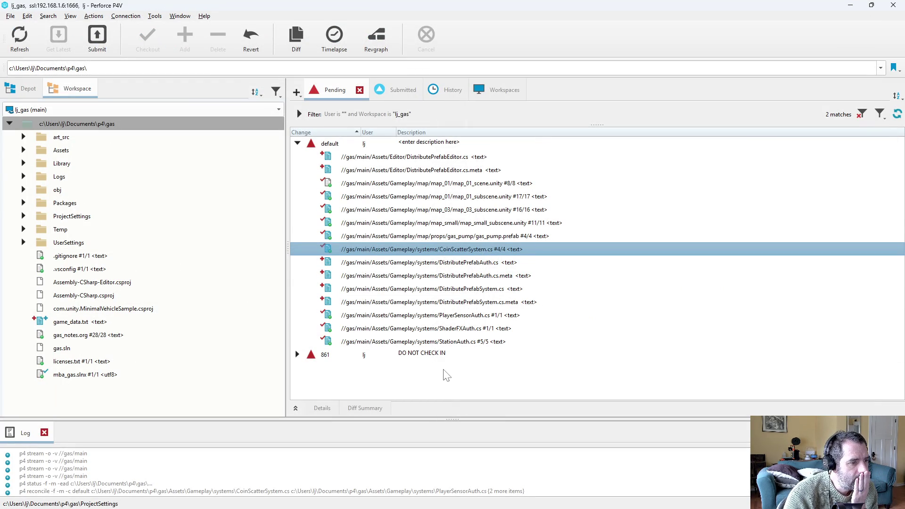
{"action": "key", "text": "alt+Tab"}
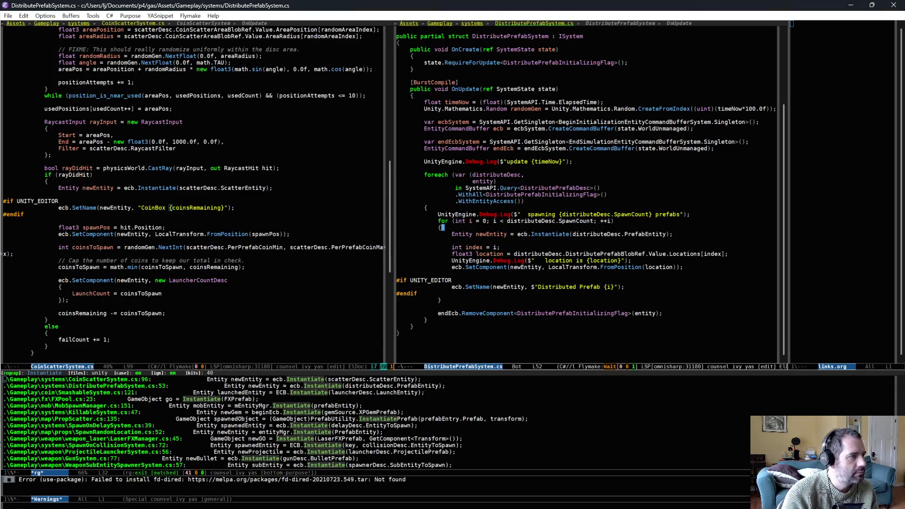
- Make the CoinBox name an interpolated $"CoinBox {coinsRemaining}" string, save, recompile in Unity, return to P4V
{"action": "left_click", "coordinate": [139, 207]}
{"action": "type", "text": "$"}
{"action": "key", "text": "ctrl+x"}
{"action": "key", "text": "ctrl+s"}
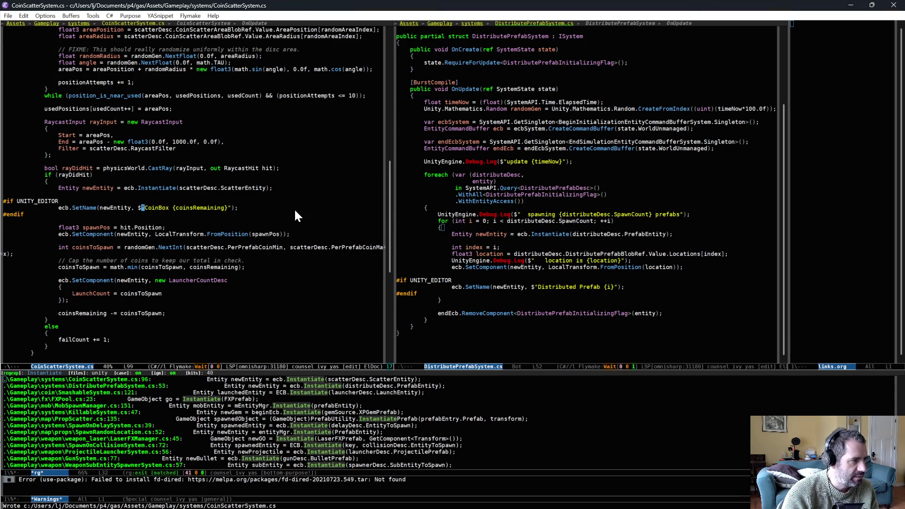
{"action": "key", "text": "alt+Tab"}
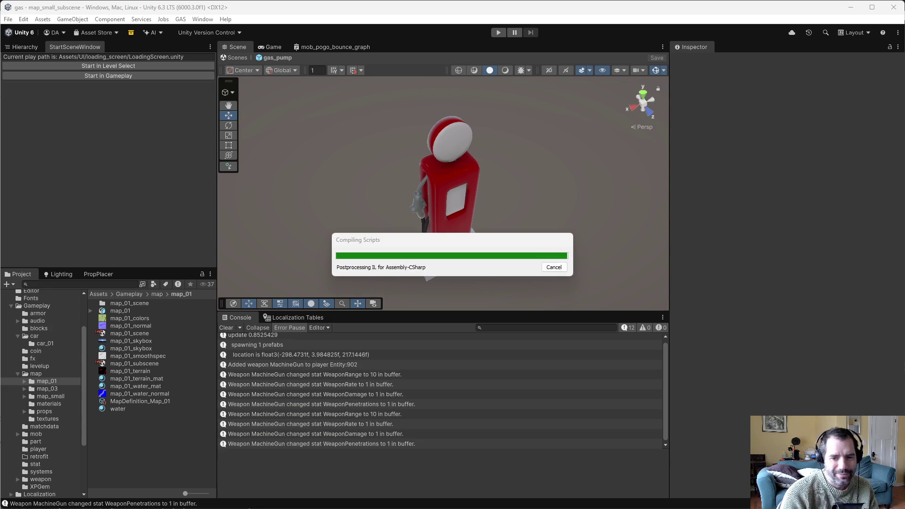
{"action": "key", "text": "alt+Tab"}
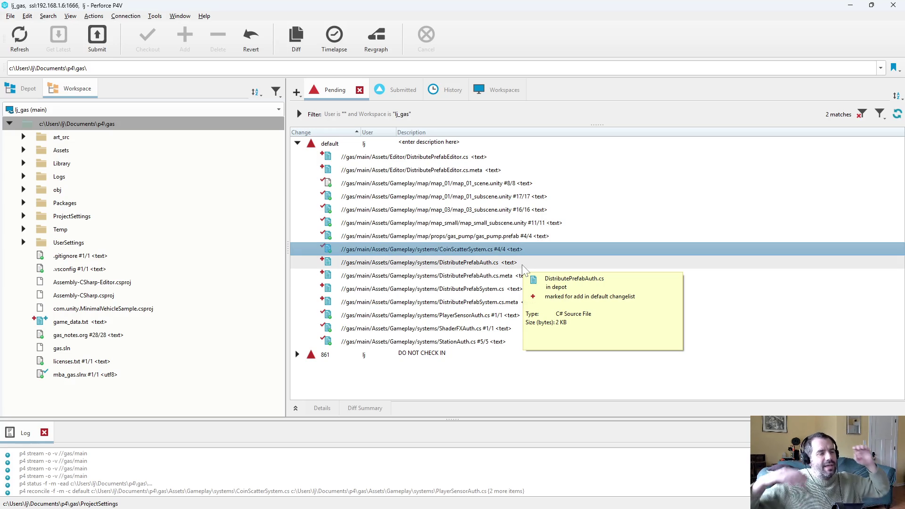